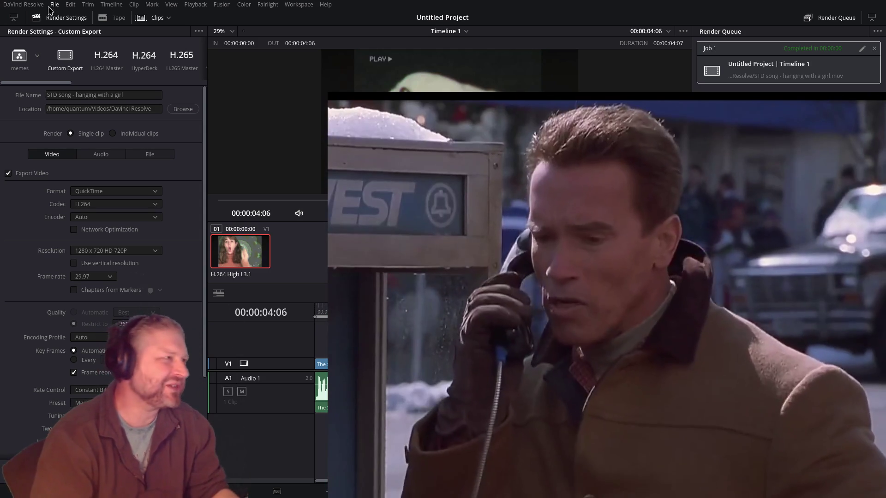
Step: Quit DaVinci Resolve from its application menu, answering the save prompt
{"action": "left_click", "coordinate": [23, 4]}
{"action": "left_click", "coordinate": [38, 61]}
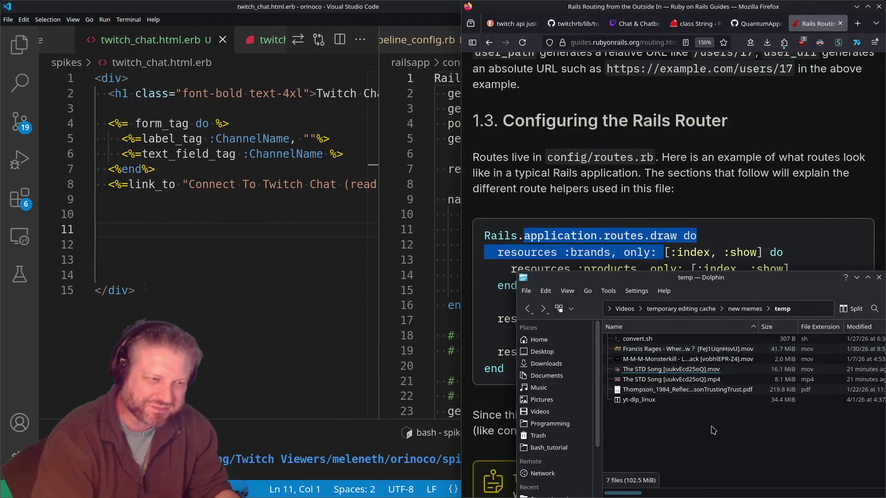
Step: Navigate Dolphin back to OBS/Streaming Clips to find the new clip, then switch to OBS Studio
{"action": "key", "text": "alt+Left"}
{"action": "mouse_move", "coordinate": [677, 453]}
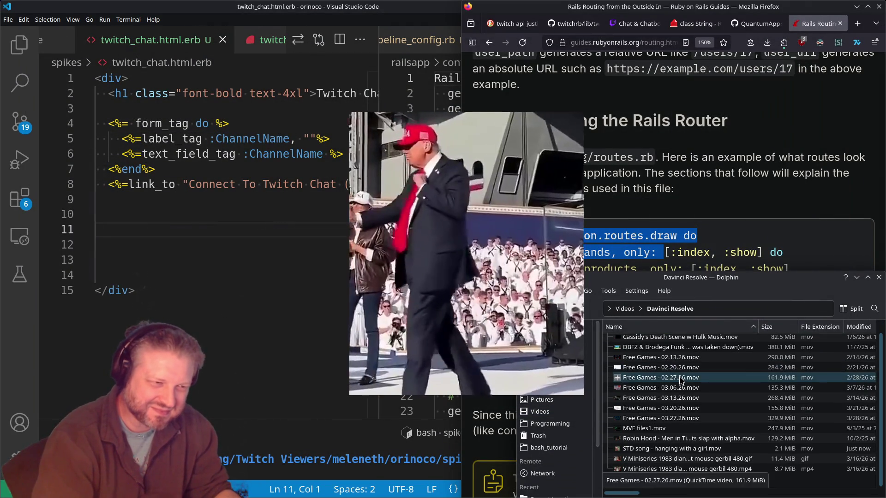
{"action": "key", "text": "alt+Left"}
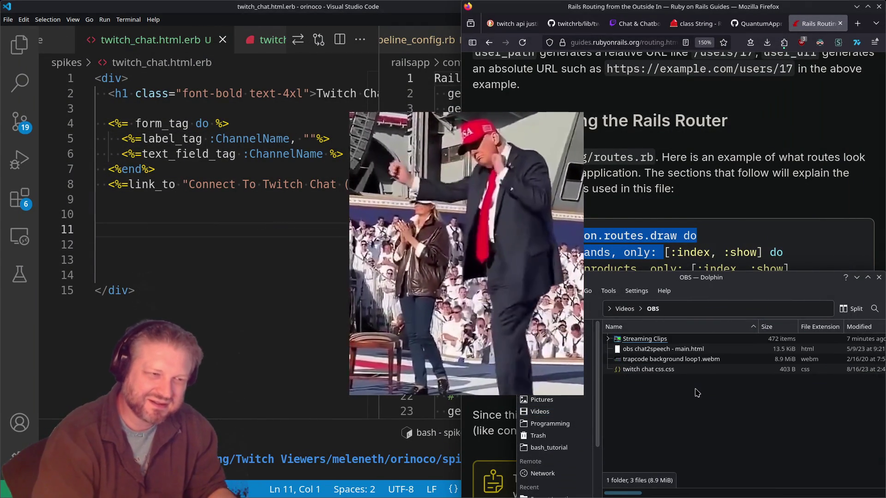
{"action": "key", "text": "alt+Left"}
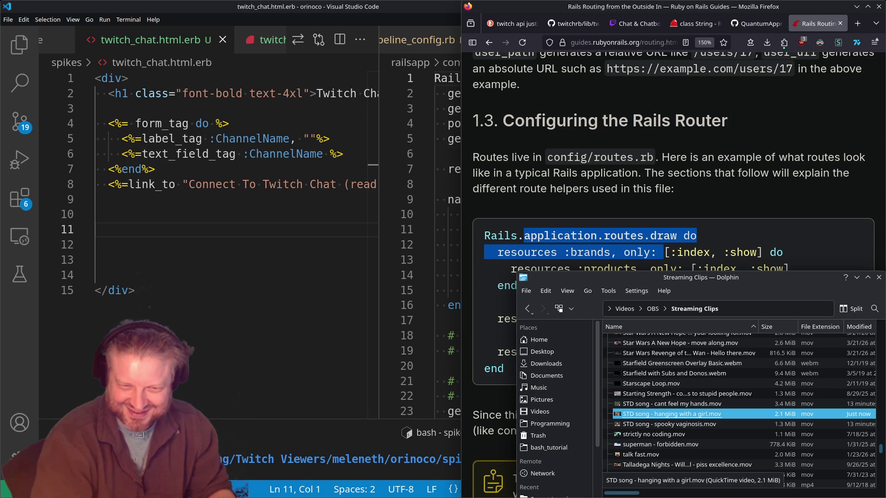
{"action": "key", "text": "alt+Tab"}
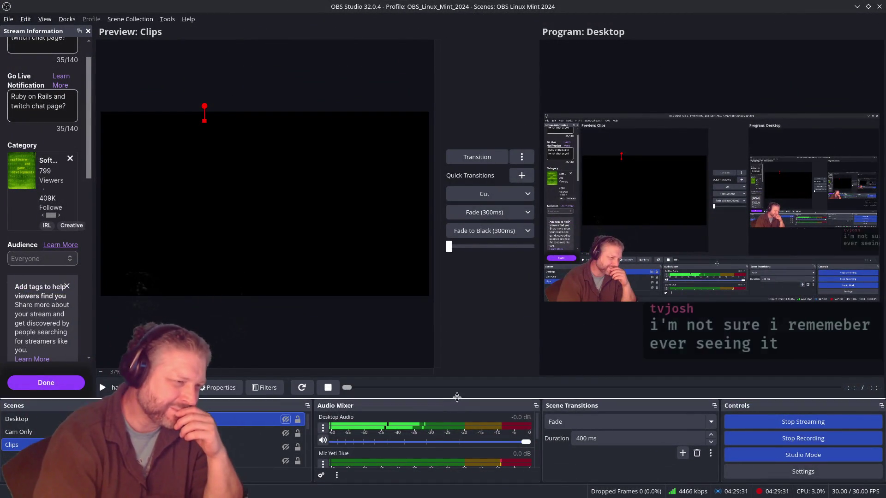
Step: Enlarge the lower dock panels and add a Media Source from the Sources + menu
{"action": "left_click_drag", "start_coordinate": [456, 399], "coordinate": [456, 322]}
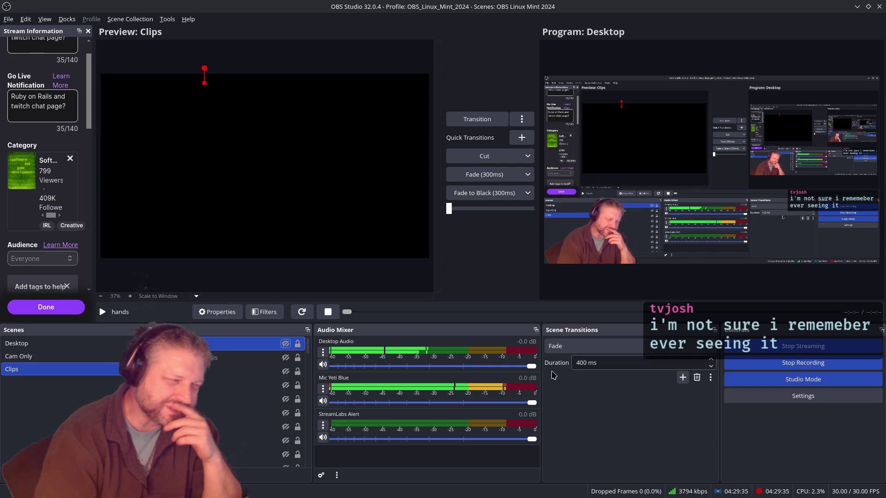
{"action": "left_click", "coordinate": [167, 475]}
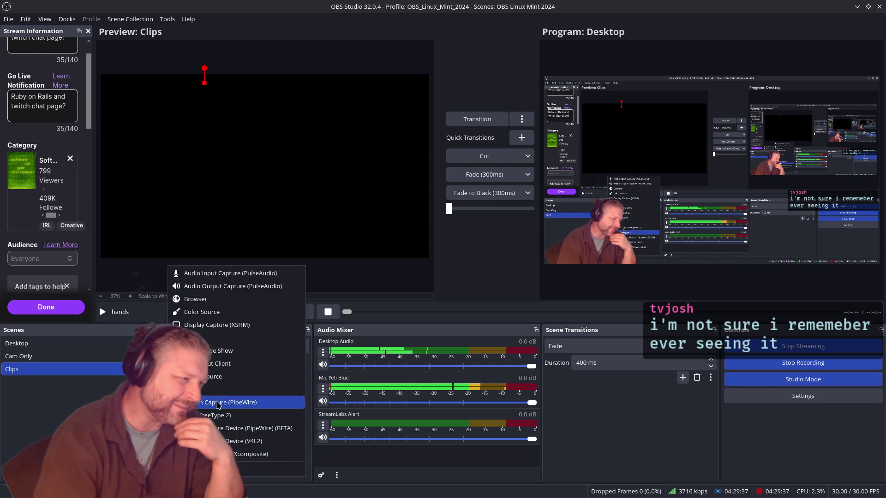
{"action": "left_click", "coordinate": [232, 384]}
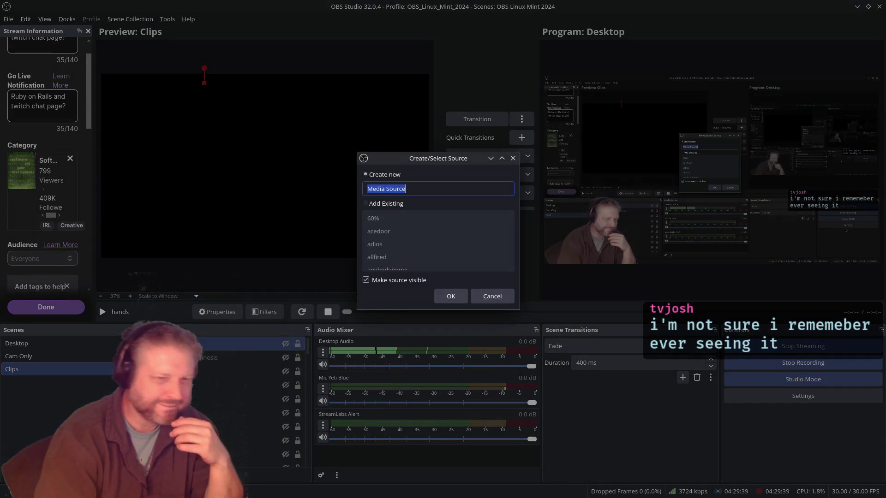
Step: Name the new media source 'hangingwithagirl' and confirm its creation
{"action": "key", "text": "Return"}
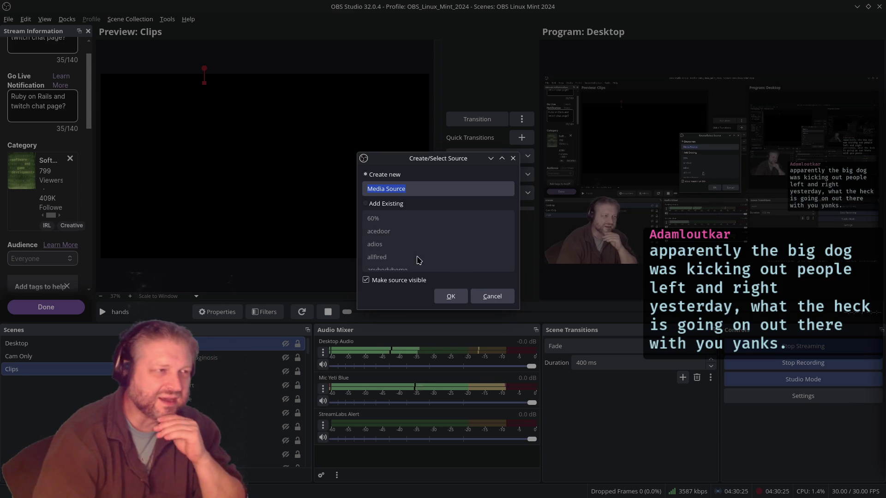
{"action": "left_click_drag", "start_coordinate": [456, 164], "coordinate": [383, 151]}
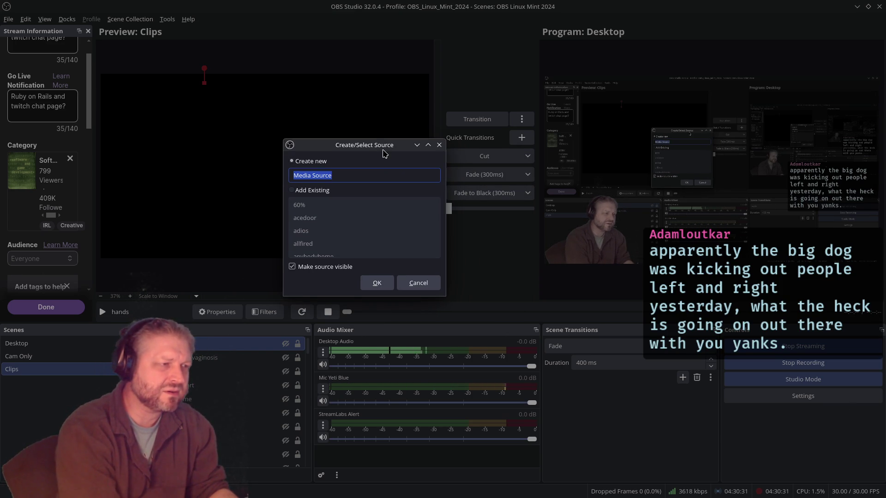
{"action": "type", "text": "hanging"}
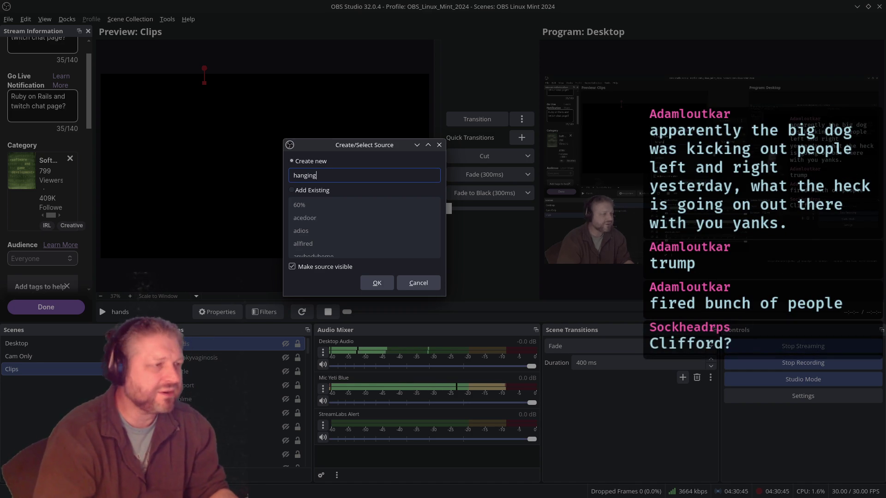
{"action": "type", "text": "withagirl"}
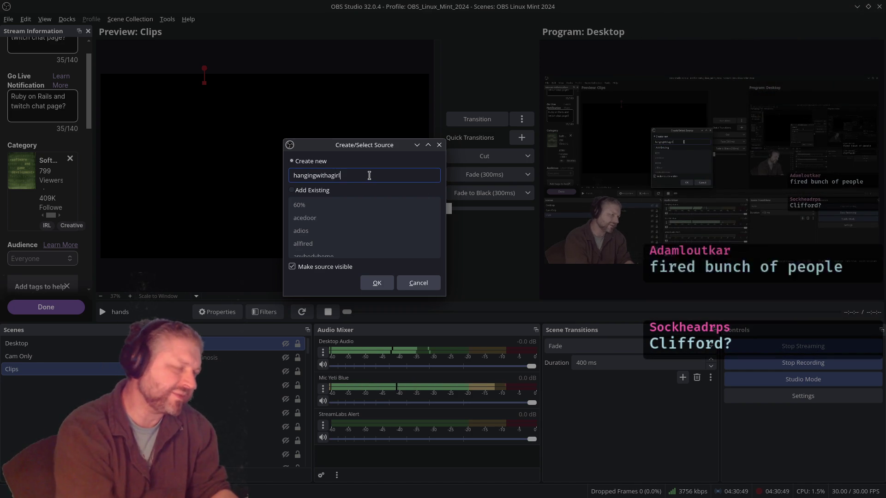
{"action": "left_click", "coordinate": [377, 283]}
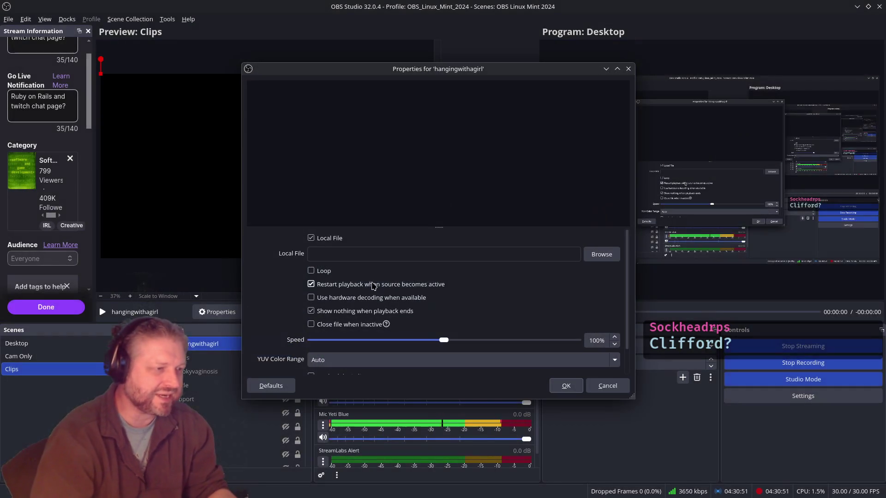
Step: Enable Loop, hardware decoding and Close file when inactive, then browse for a local file
{"action": "left_click", "coordinate": [347, 326]}
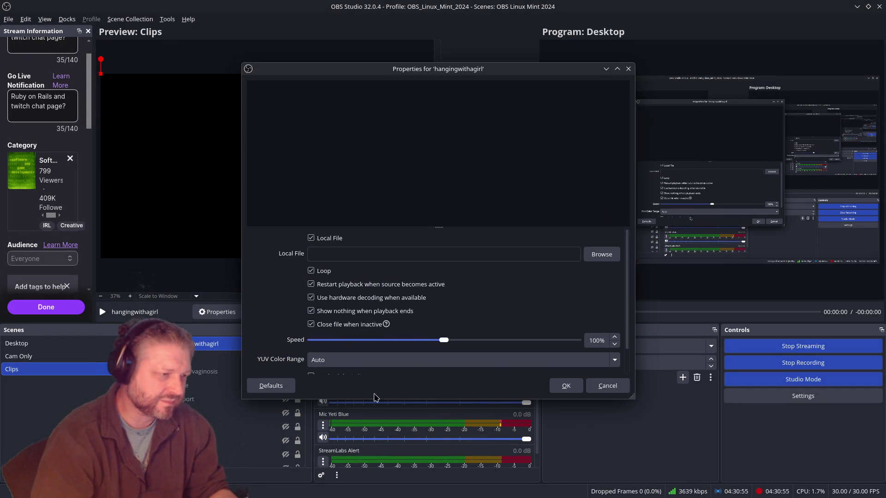
{"action": "left_click_drag", "start_coordinate": [322, 88], "coordinate": [491, 91]}
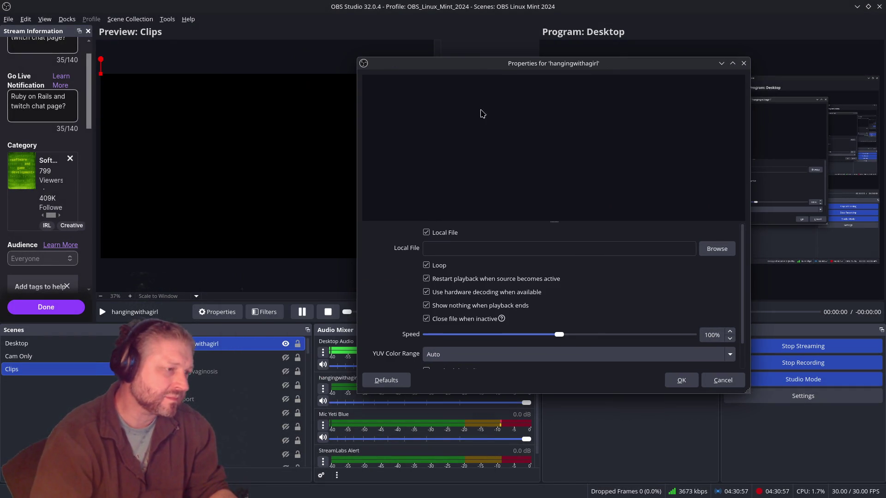
{"action": "left_click", "coordinate": [324, 402]}
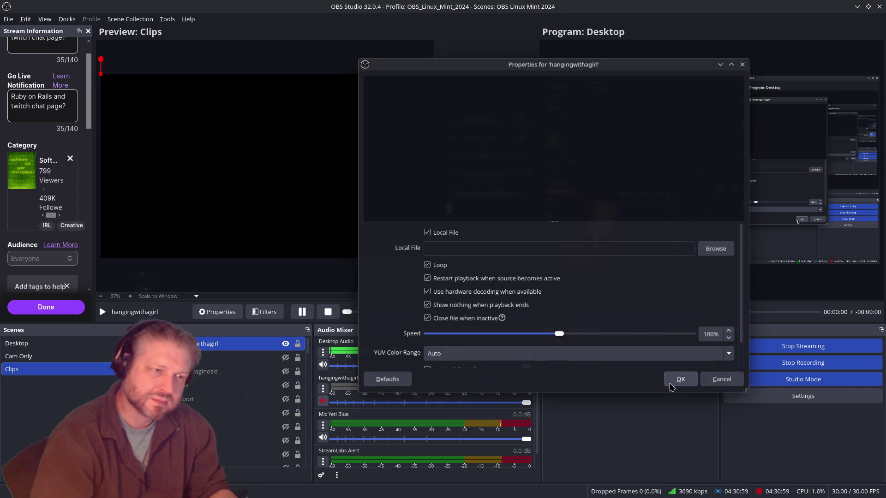
{"action": "left_click", "coordinate": [678, 380]}
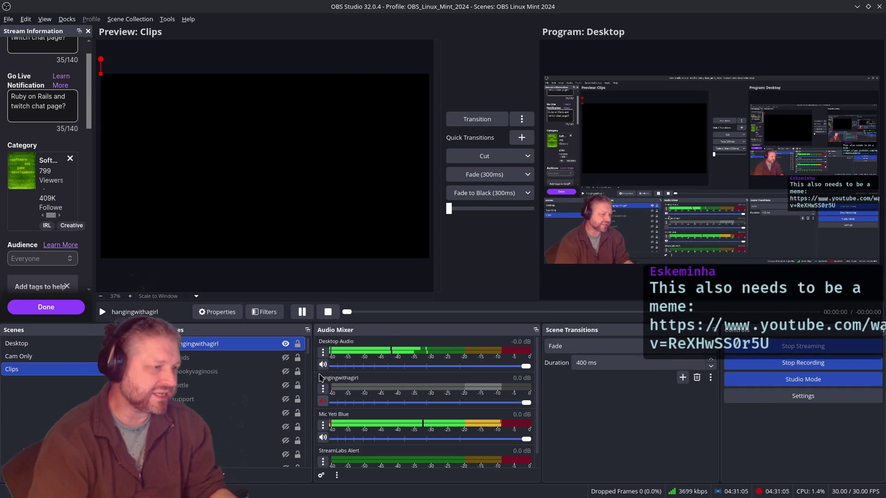
{"action": "double_click", "coordinate": [217, 345]}
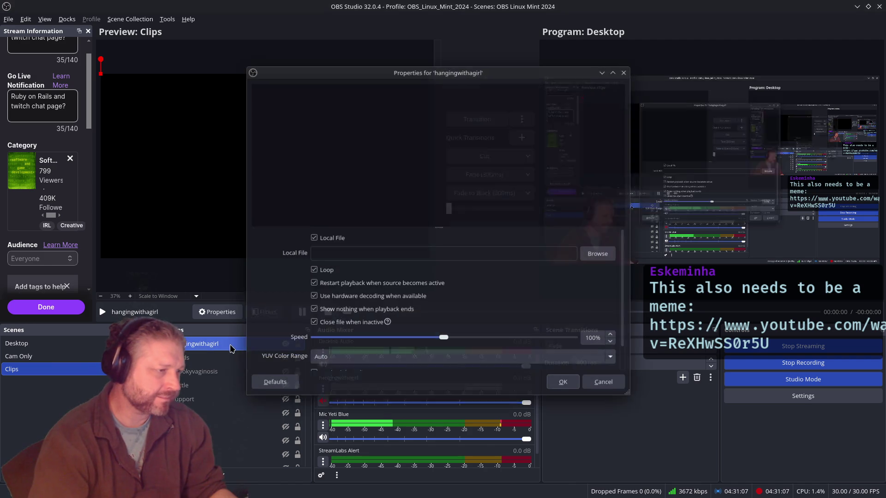
{"action": "left_click", "coordinate": [602, 254]}
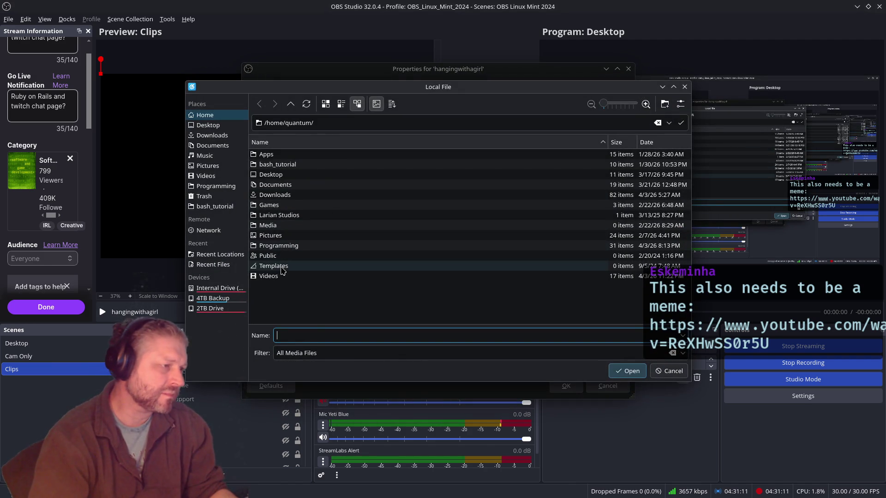
Step: Choose STD song - hanging with a girl.mov from Videos/OBS/Streaming Clips as the local file
{"action": "left_click", "coordinate": [216, 187]}
{"action": "left_click", "coordinate": [206, 177]}
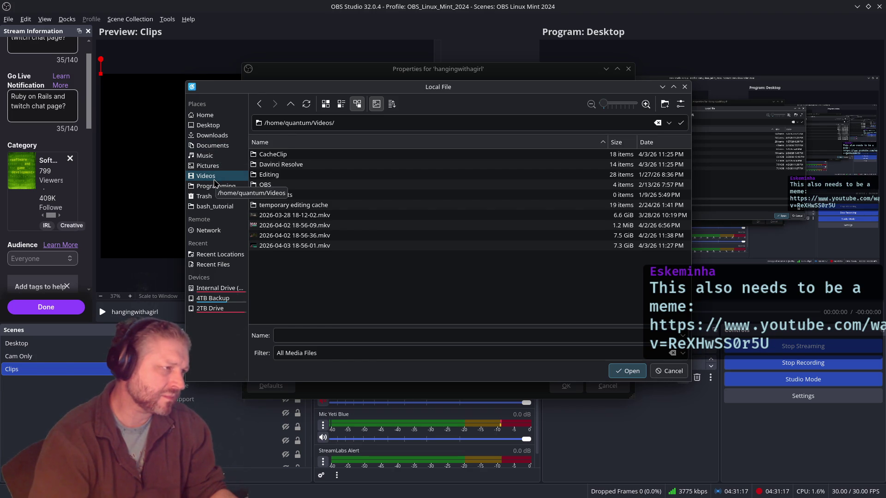
{"action": "double_click", "coordinate": [310, 185]}
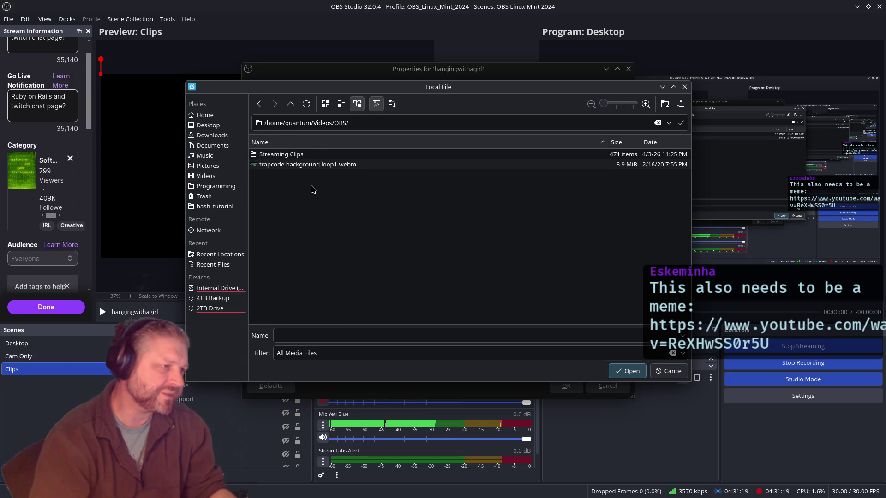
{"action": "double_click", "coordinate": [308, 159]}
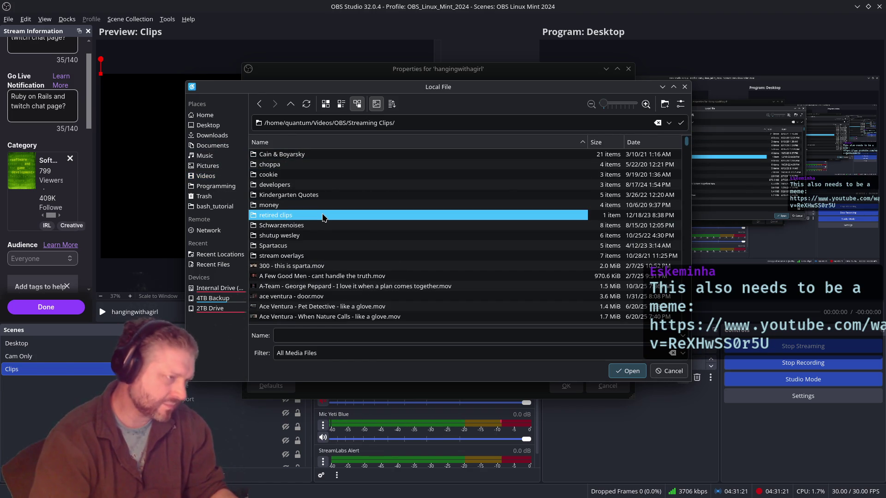
{"action": "type", "text": "std"}
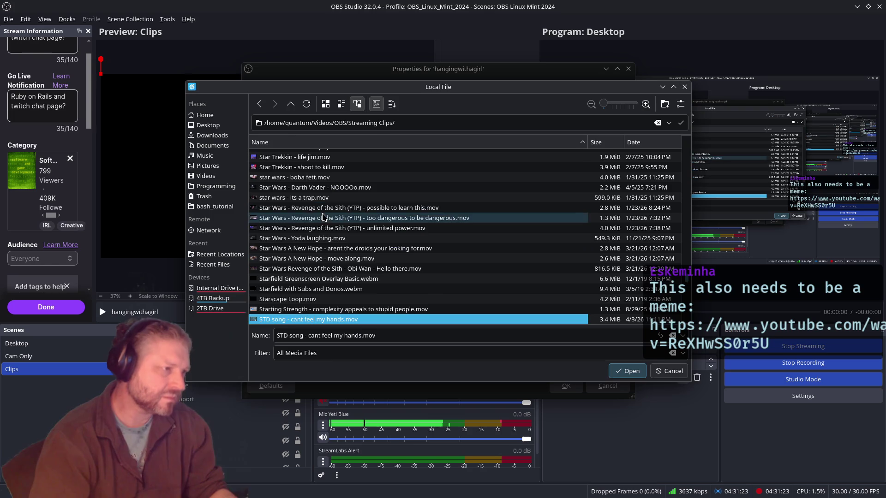
{"action": "scroll", "coordinate": [396, 303], "scroll_direction": "down", "scroll_amount": 2}
{"action": "double_click", "coordinate": [335, 265]}
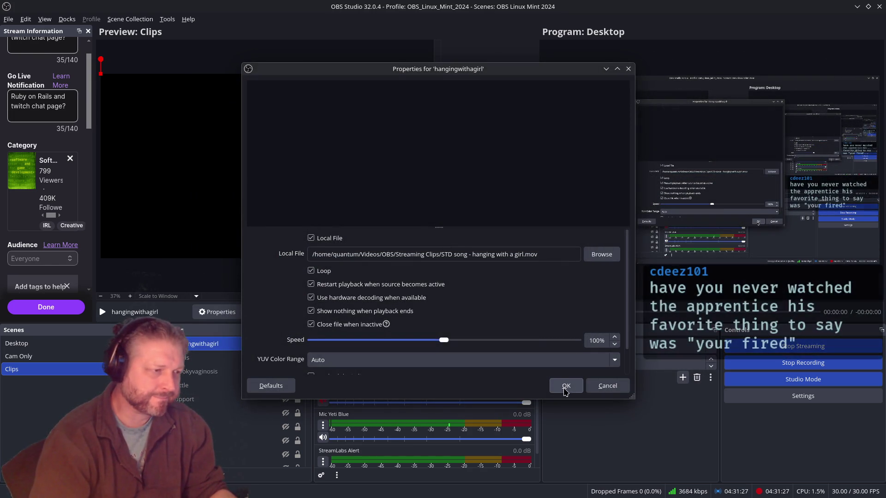
{"action": "left_click", "coordinate": [565, 388]}
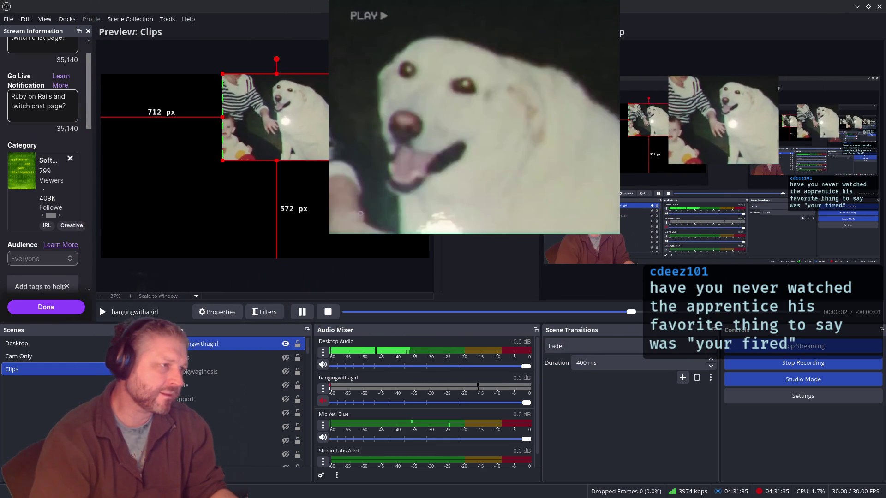
Step: Move the clip right and down on the Clips canvas and lower its mixer volume
{"action": "mouse_move", "coordinate": [283, 133]}
{"action": "left_mouse_down"}
{"action": "mouse_move", "coordinate": [330, 132]}
{"action": "mouse_move", "coordinate": [327, 140]}
{"action": "left_mouse_up"}
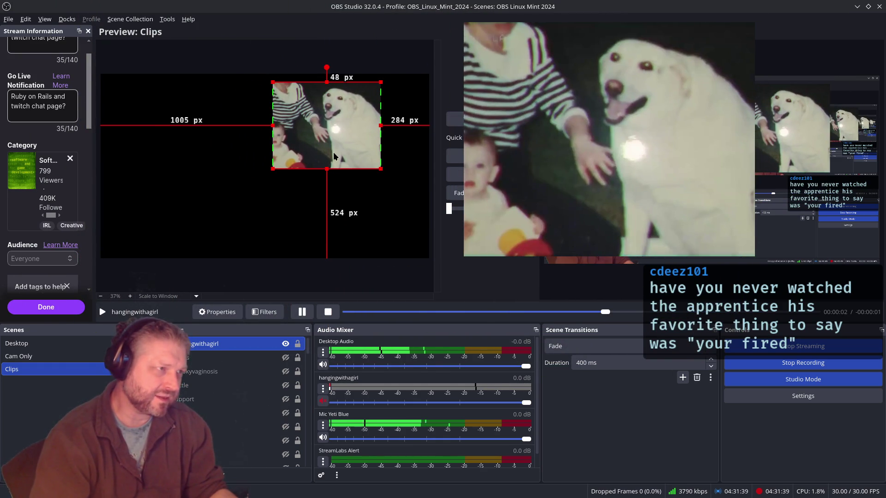
{"action": "left_click", "coordinate": [489, 403]}
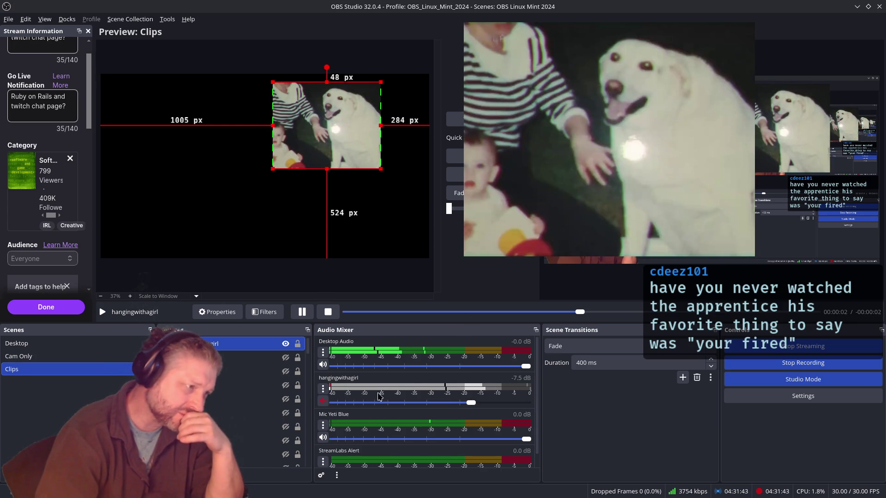
{"action": "left_click", "coordinate": [323, 390]}
{"action": "left_click", "coordinate": [415, 383]}
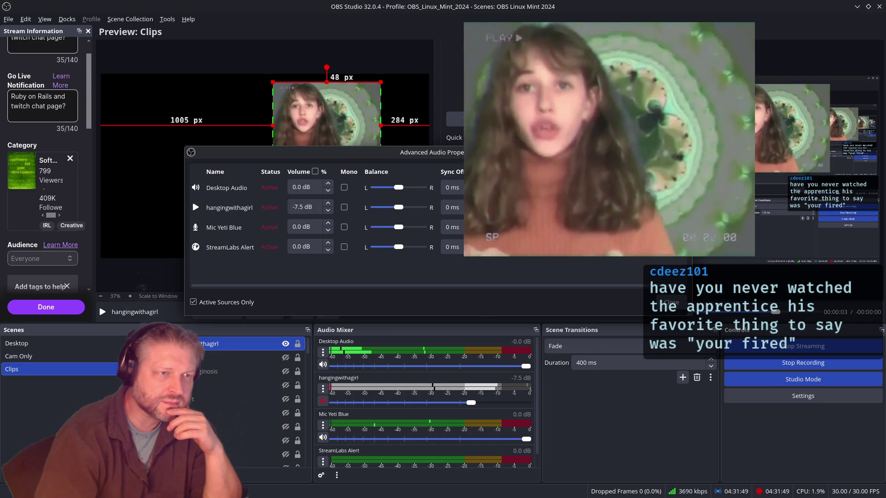
{"action": "key", "text": "Escape"}
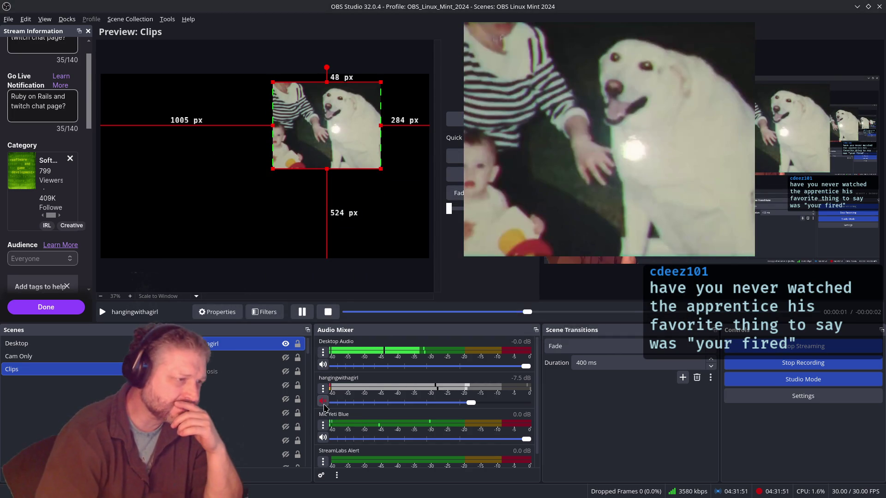
{"action": "left_click_drag", "start_coordinate": [471, 403], "coordinate": [441, 403]}
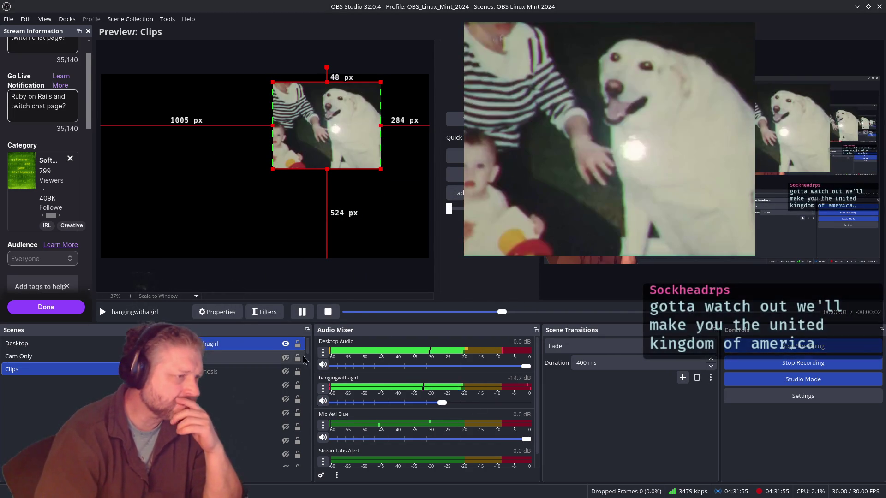
Step: Reopen and close the hangingwithagirl properties, then hide the source
{"action": "left_click", "coordinate": [217, 312]}
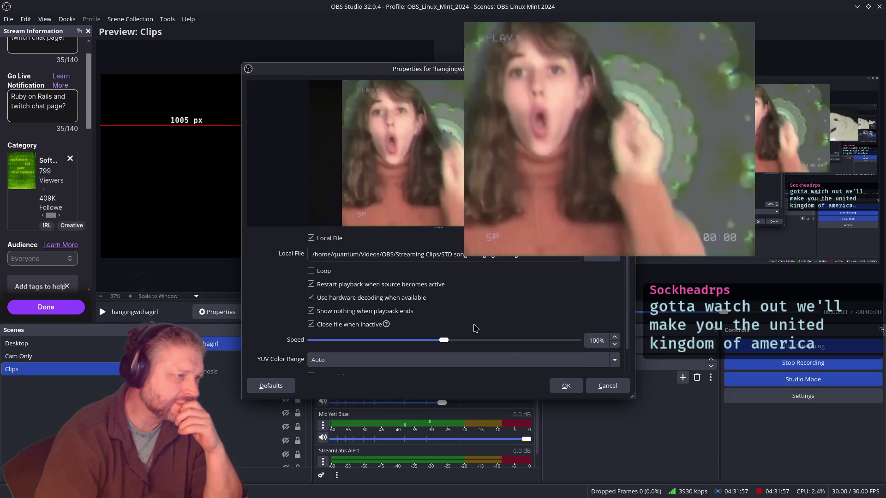
{"action": "key", "text": "Escape"}
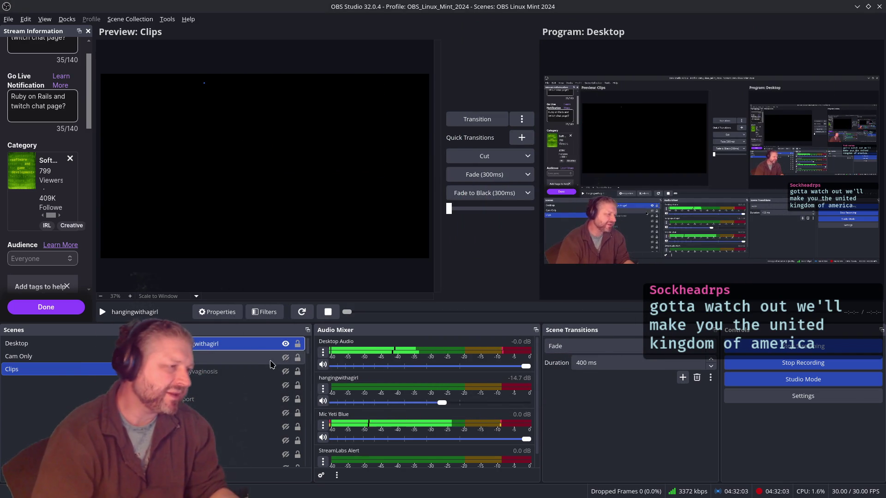
{"action": "left_click", "coordinate": [286, 344]}
Step: Switch to the Desktop scene and select its Chat Overlay source
{"action": "key", "text": "Up"}
{"action": "key", "text": "Up"}
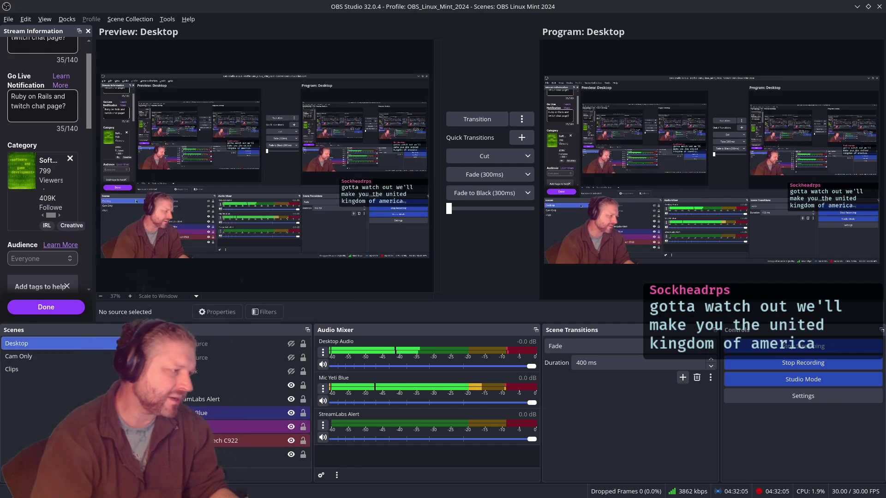
{"action": "left_click", "coordinate": [225, 425]}
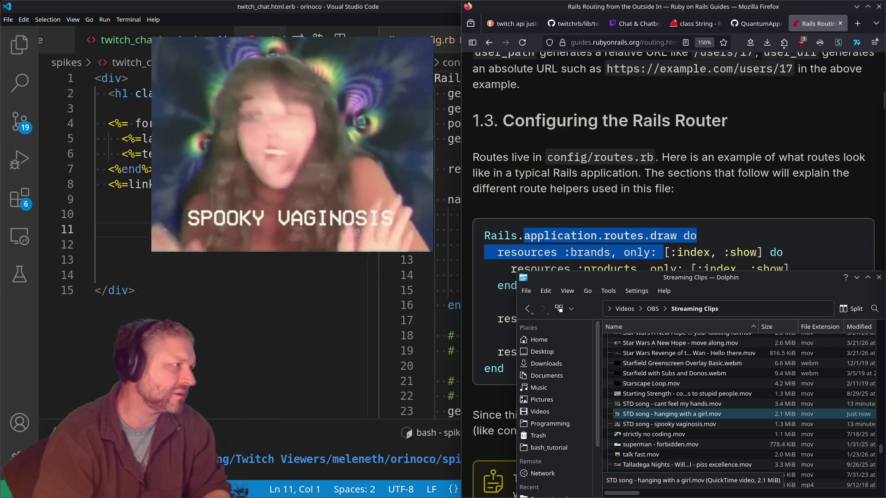
Step: Close Dolphin and reload the paused short as a regular YouTube watch page
{"action": "left_click", "coordinate": [879, 277]}
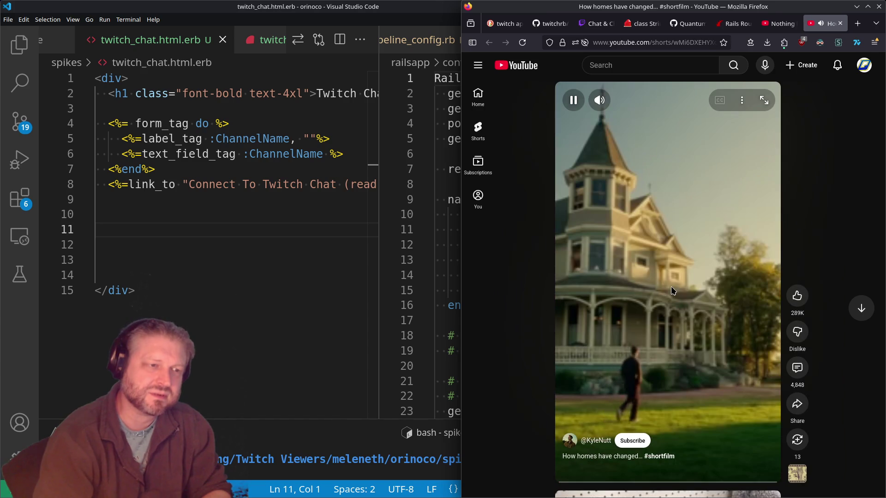
{"action": "left_click", "coordinate": [642, 224]}
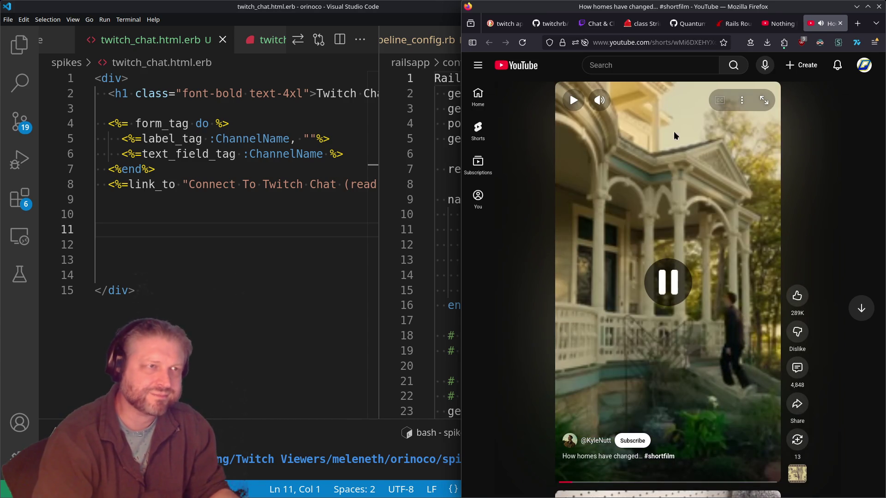
{"action": "double_click", "coordinate": [663, 47]}
{"action": "type", "text": "atc"}
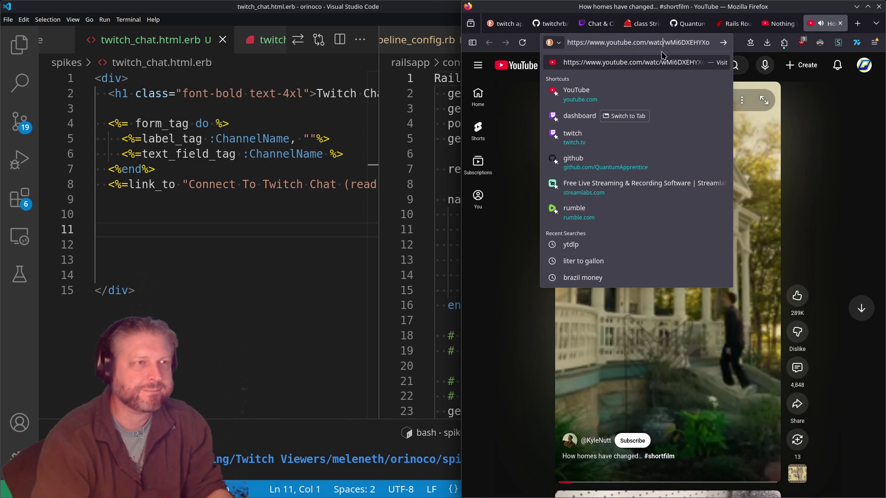
{"action": "type", "text": "h/"}
{"action": "key", "text": "Return"}
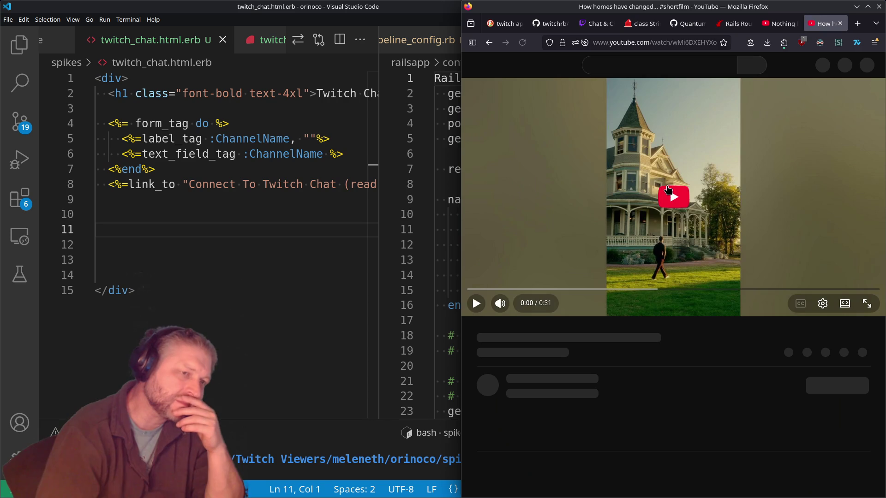
Step: Try 1080p Premium quality, dismiss the upsell, lower the volume, maximize Firefox and rewind
{"action": "left_click", "coordinate": [823, 304]}
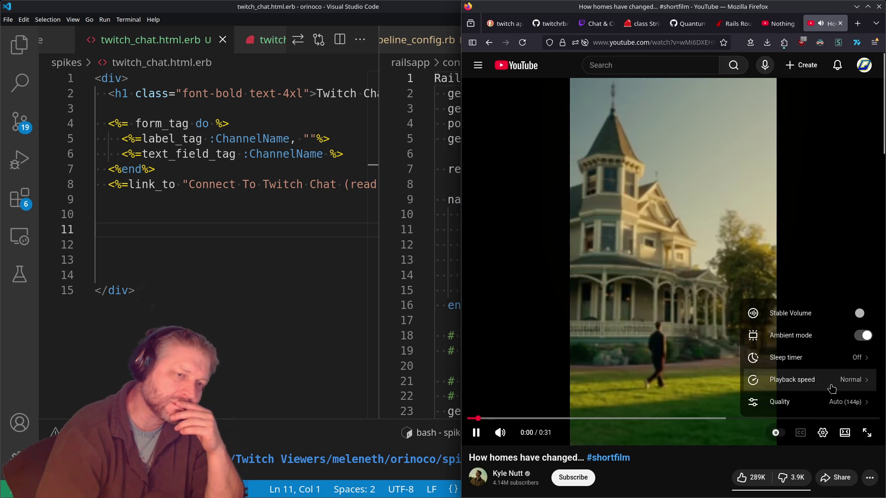
{"action": "left_click", "coordinate": [826, 402]}
{"action": "left_click", "coordinate": [824, 267]}
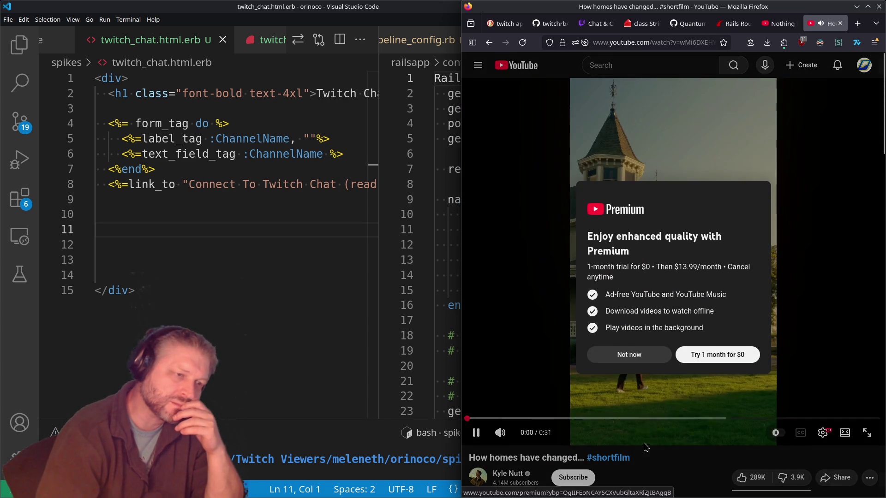
{"action": "left_click", "coordinate": [639, 354]}
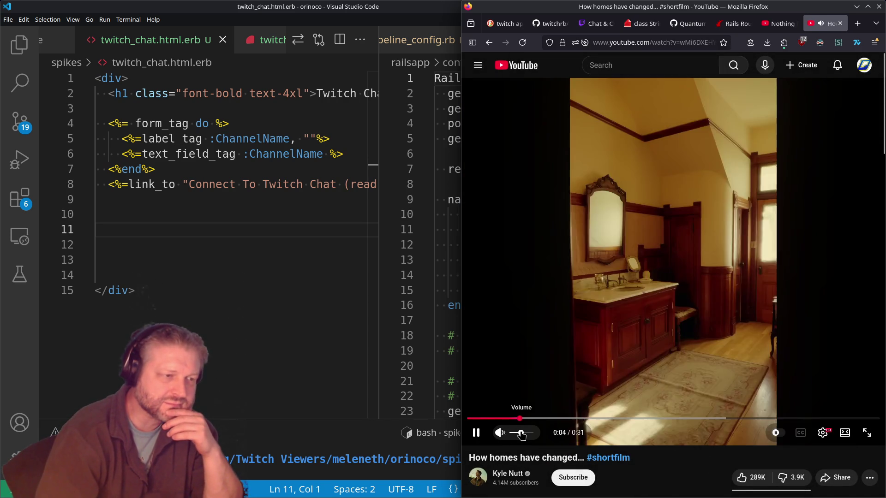
{"action": "left_click", "coordinate": [519, 433]}
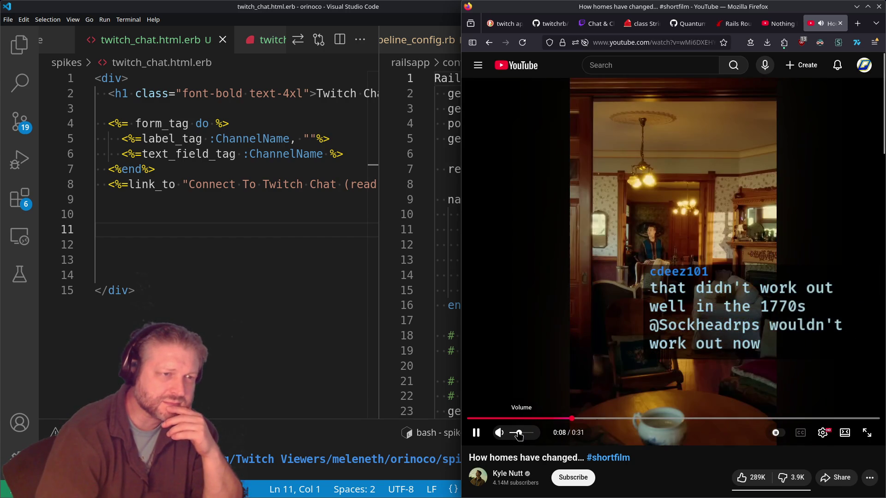
{"action": "double_click", "coordinate": [647, 10]}
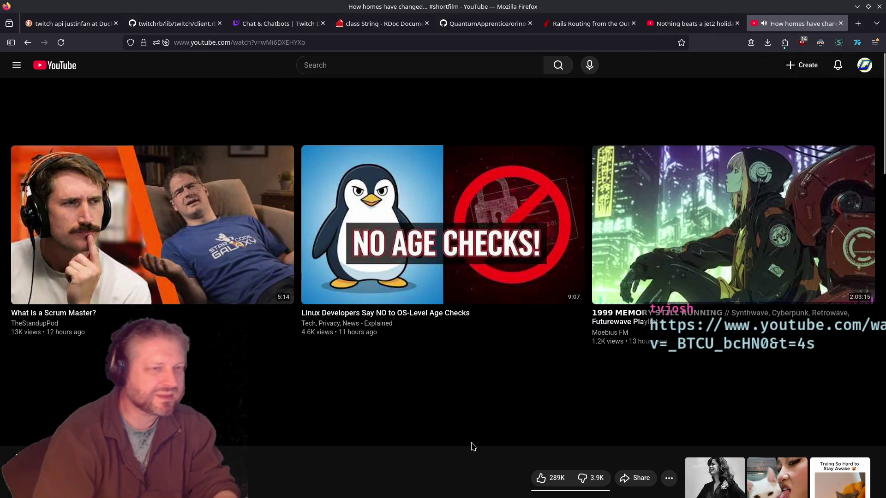
{"action": "key", "text": "Left"}
Step: Seek through the short's staircase, hallway and living-room scenes, turning the volume to 5%
{"action": "key", "text": "Left"}
{"action": "key", "text": "Left"}
{"action": "left_click", "coordinate": [502, 306]}
{"action": "key", "text": "Left"}
{"action": "key", "text": "Left"}
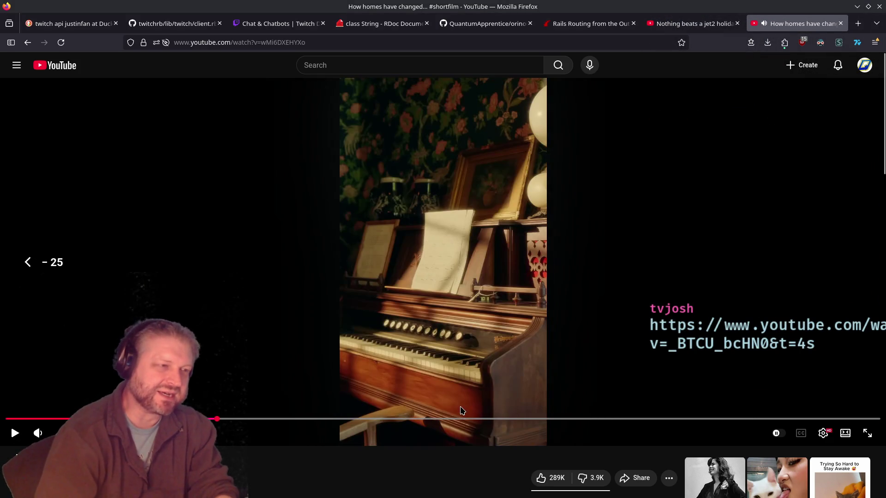
{"action": "key", "text": "Left"}
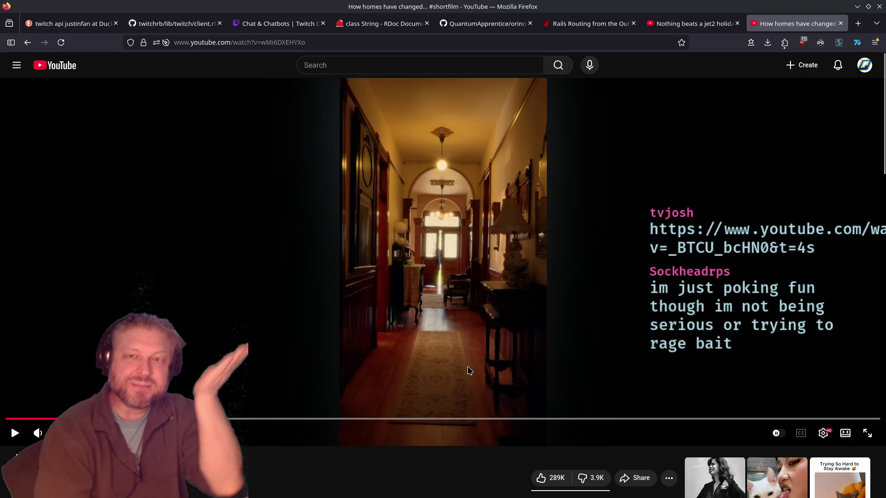
{"action": "key", "text": "Down"}
{"action": "key", "text": "Right"}
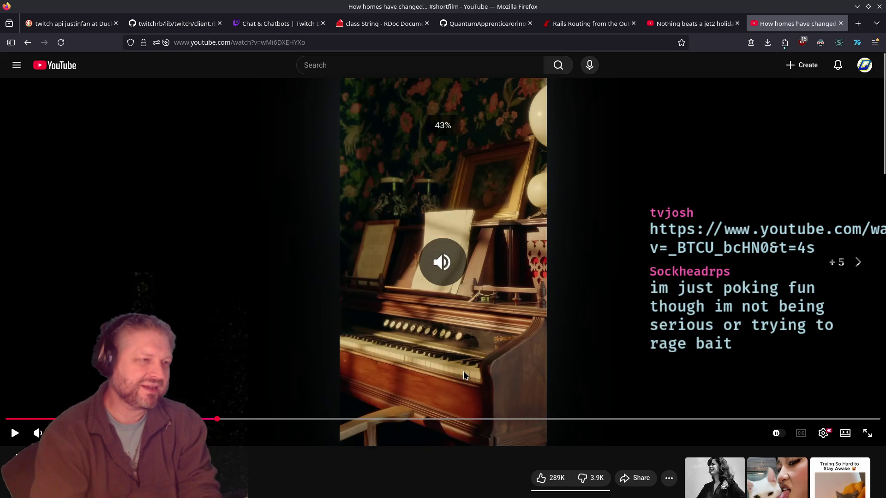
{"action": "key", "text": "Right"}
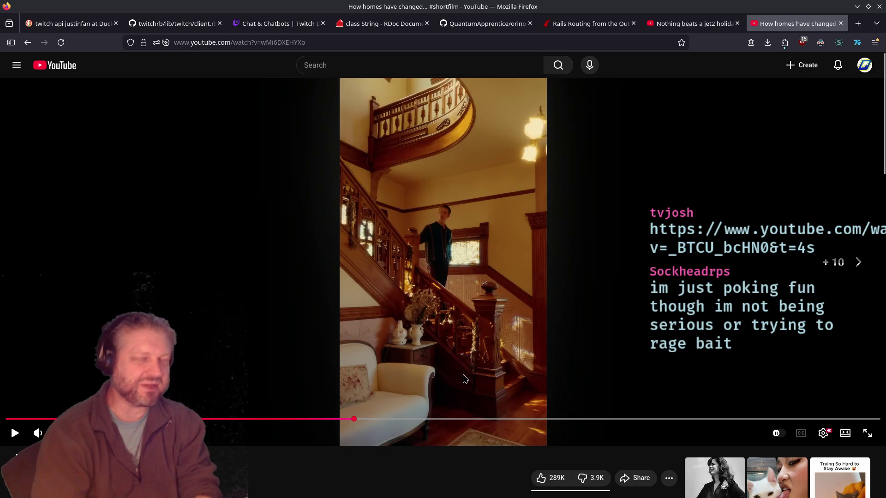
{"action": "key", "text": "Right"}
{"action": "key", "text": "Right"}
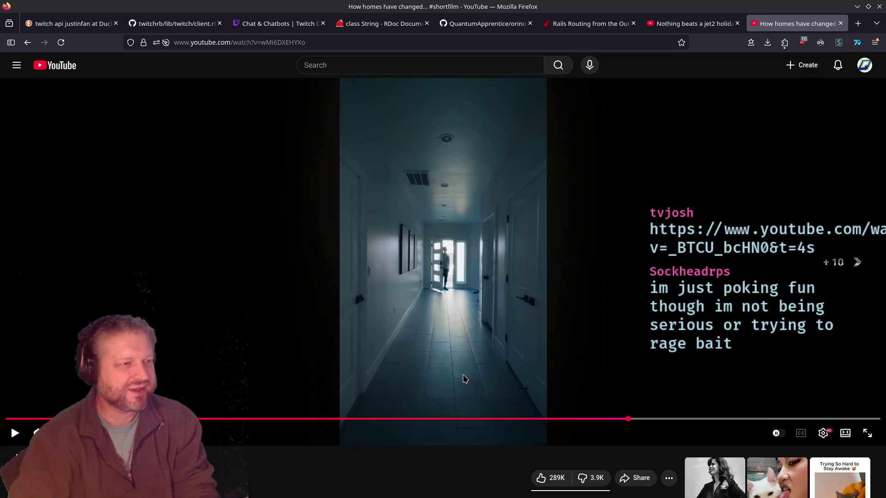
{"action": "key", "text": "Right"}
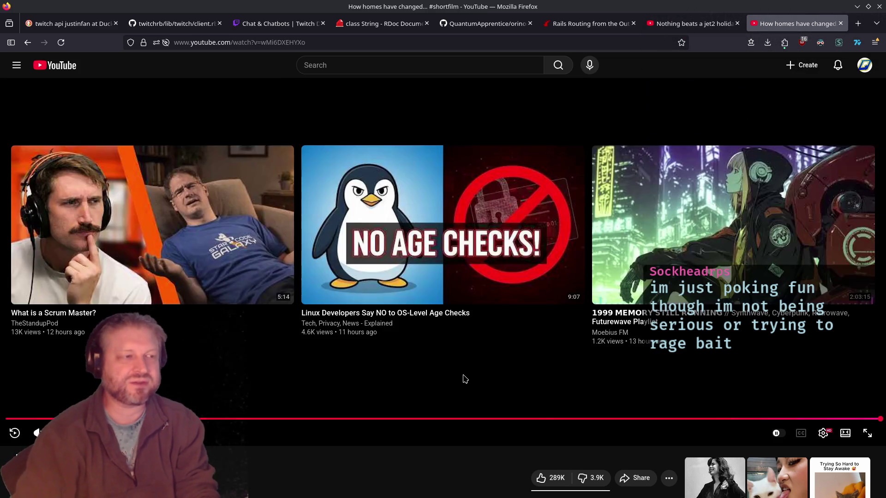
{"action": "left_click", "coordinate": [464, 377]}
{"action": "key", "text": "Left"}
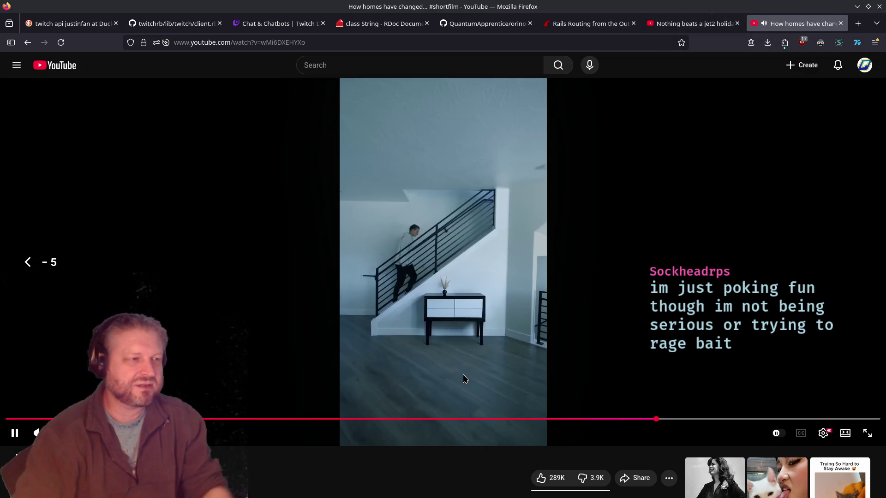
{"action": "key", "text": "Down"}
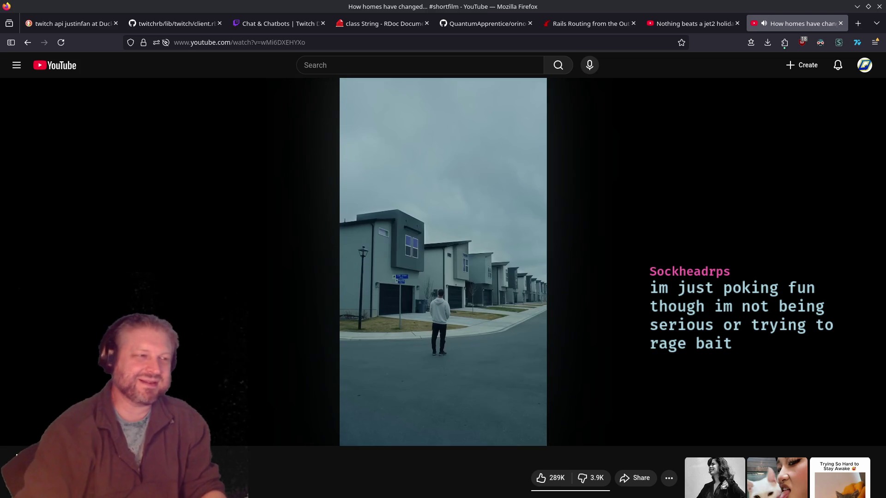
{"action": "left_click", "coordinate": [463, 374]}
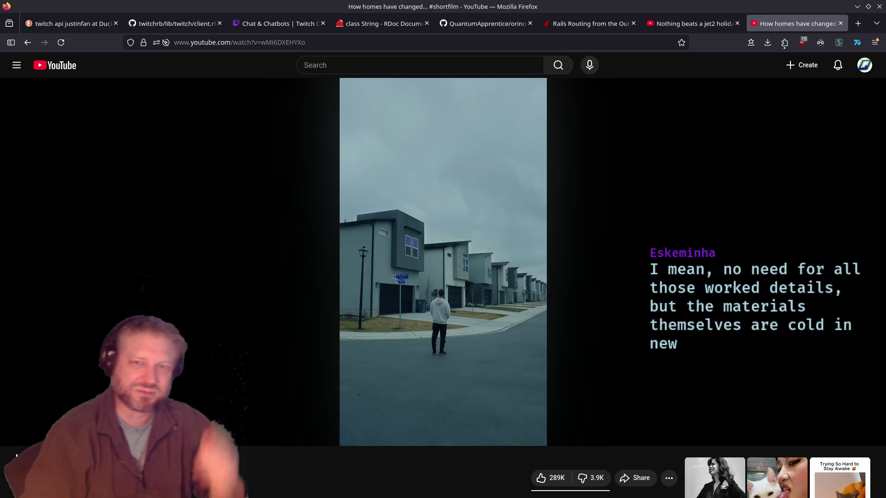
Step: Rewind to the short's start, pause at the house scene, then go to the jet2 holiday video
{"action": "key", "text": "Left"}
{"action": "key", "text": "Left"}
{"action": "key", "text": "Left"}
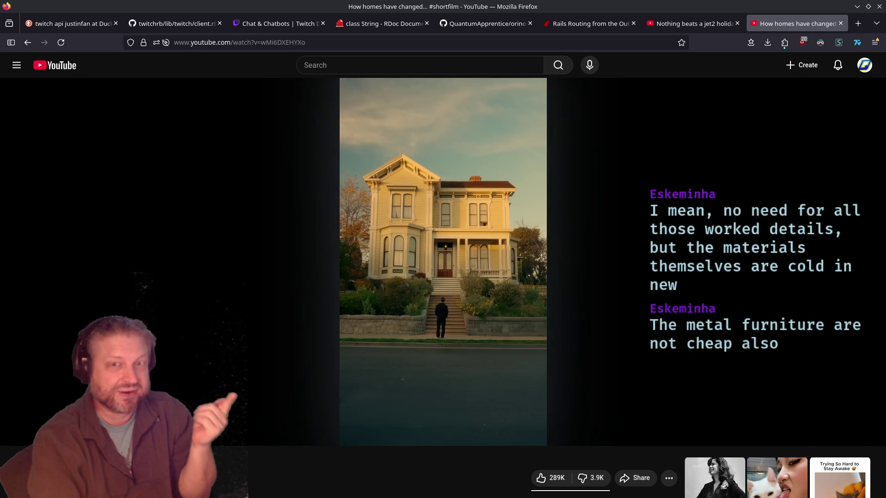
{"action": "key", "text": "Left"}
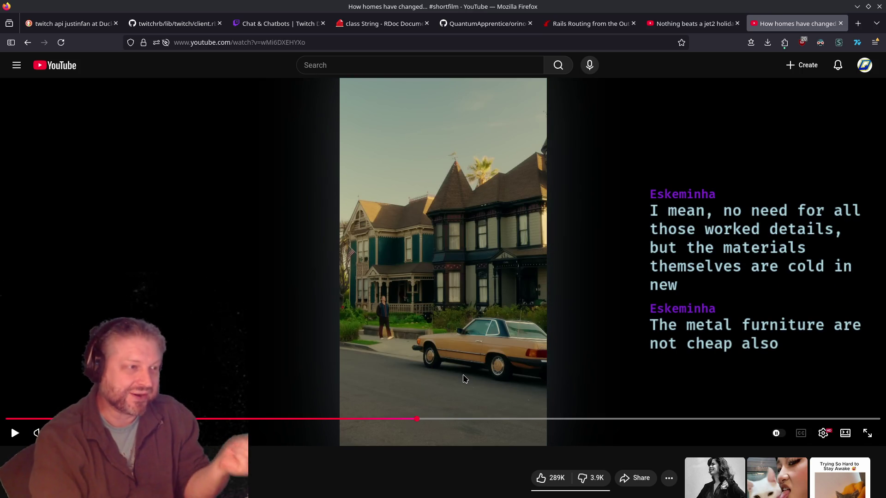
{"action": "key", "text": "Left"}
{"action": "key", "text": "Right"}
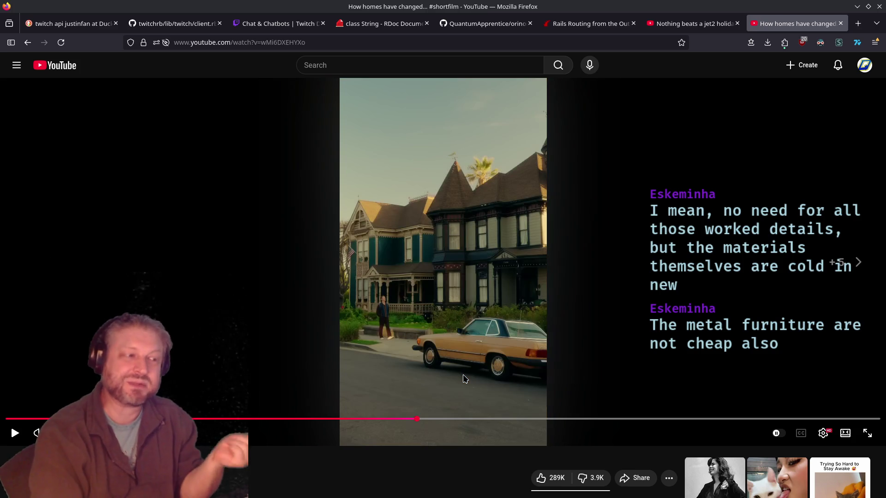
{"action": "key", "text": "Left"}
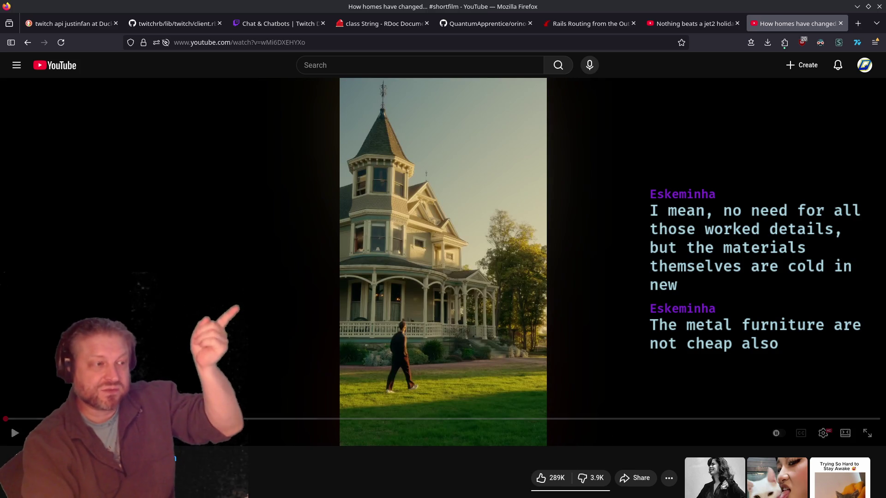
{"action": "key", "text": "Left"}
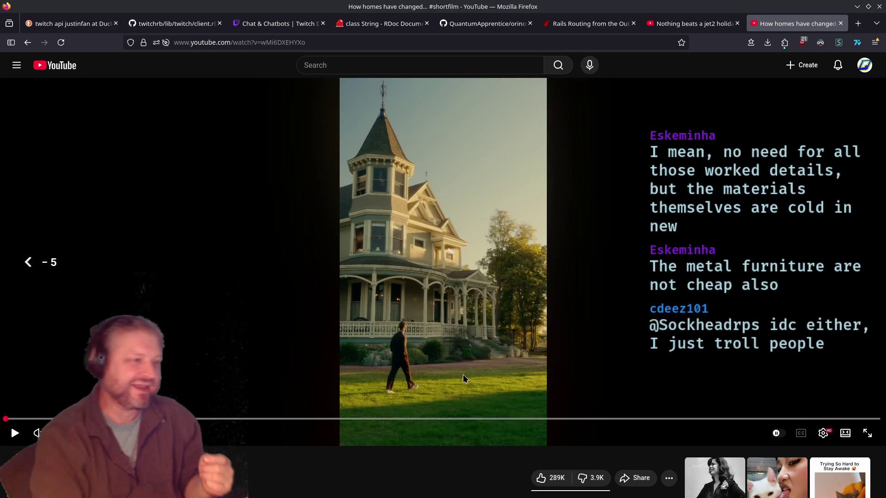
{"action": "key", "text": "l"}
{"action": "key", "text": "l"}
{"action": "key", "text": "l"}
{"action": "key", "text": "l"}
{"action": "key", "text": "l"}
{"action": "key", "text": "l"}
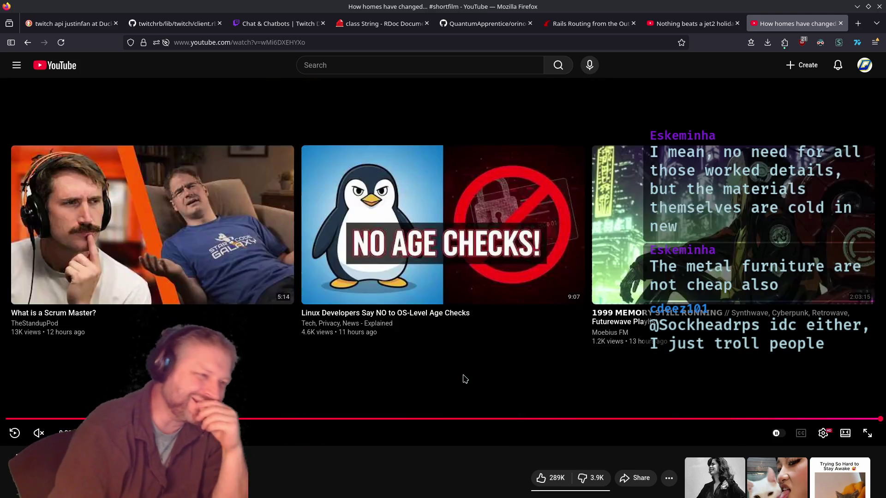
{"action": "key", "text": "l"}
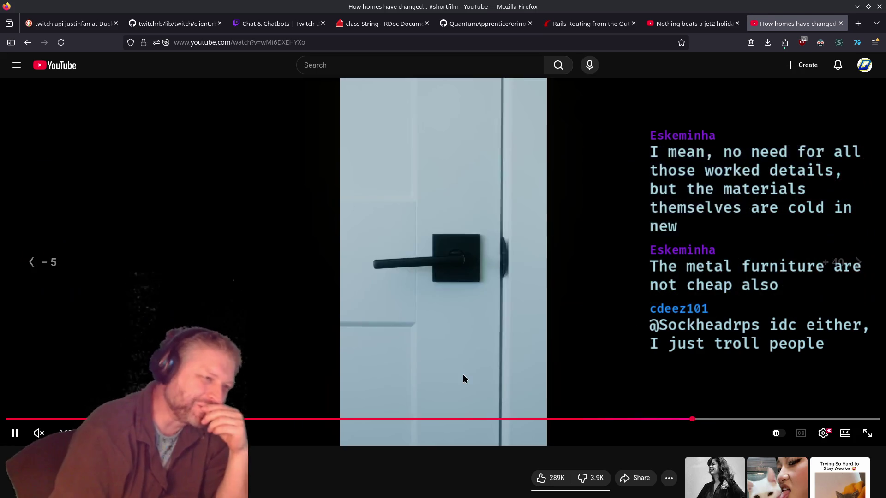
{"action": "key", "text": "Left"}
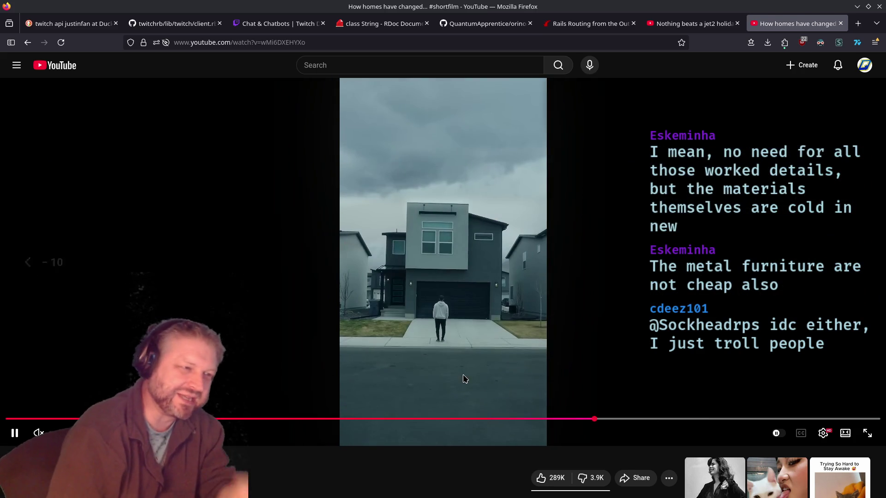
{"action": "key", "text": "k"}
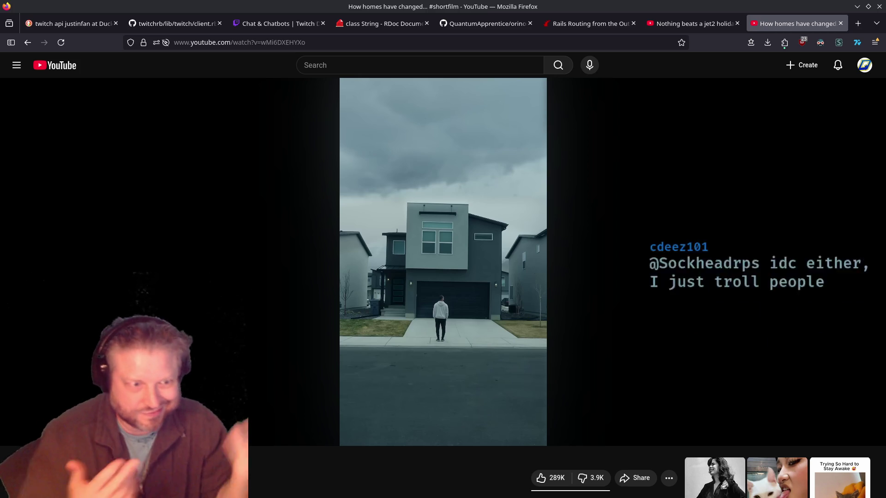
{"action": "mouse_move", "coordinate": [504, 130]}
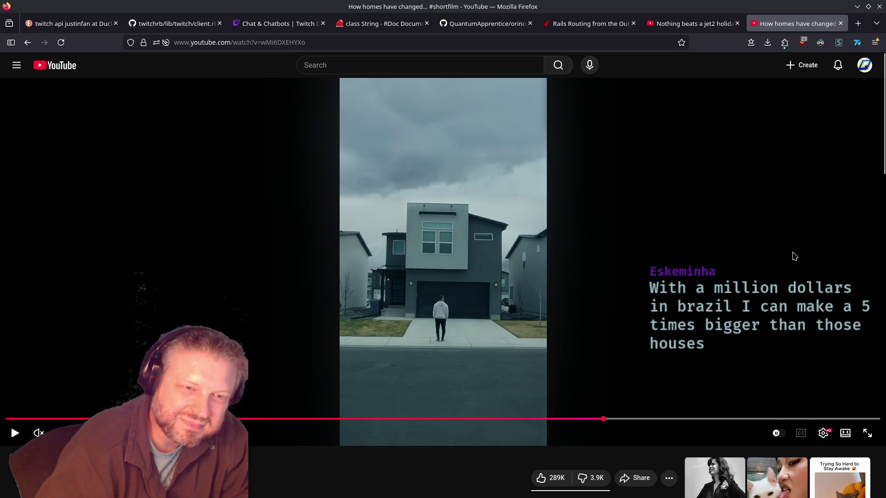
{"action": "left_click", "coordinate": [681, 26]}
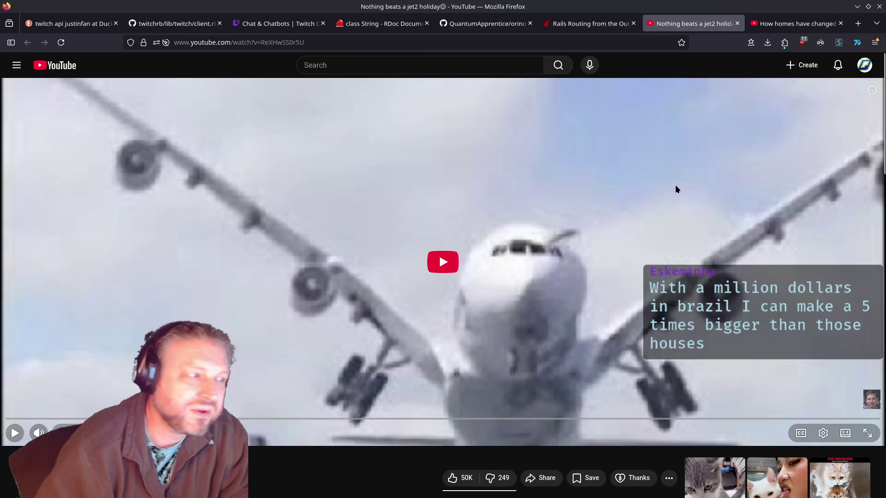
Step: Scrub the jet2 holiday video back to 0:00, replay it, and pause on the airplane-window scene
{"action": "left_click", "coordinate": [443, 264]}
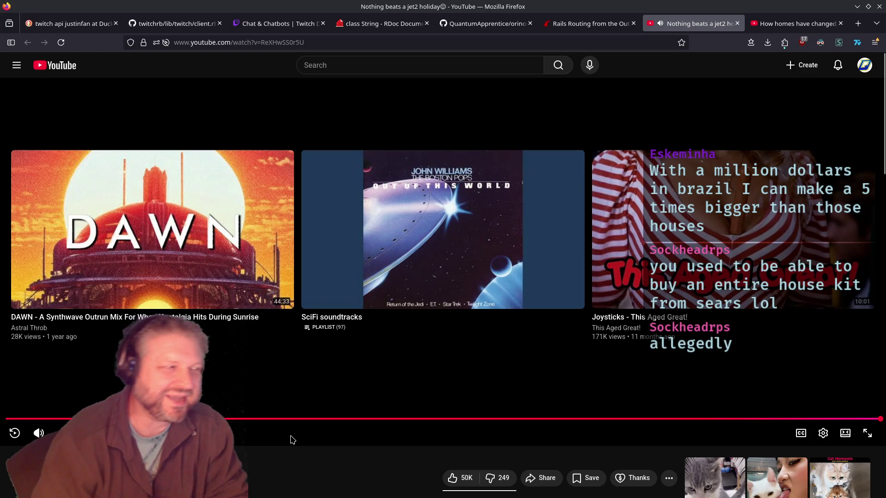
{"action": "left_click_drag", "start_coordinate": [90, 419], "coordinate": [340, 299]}
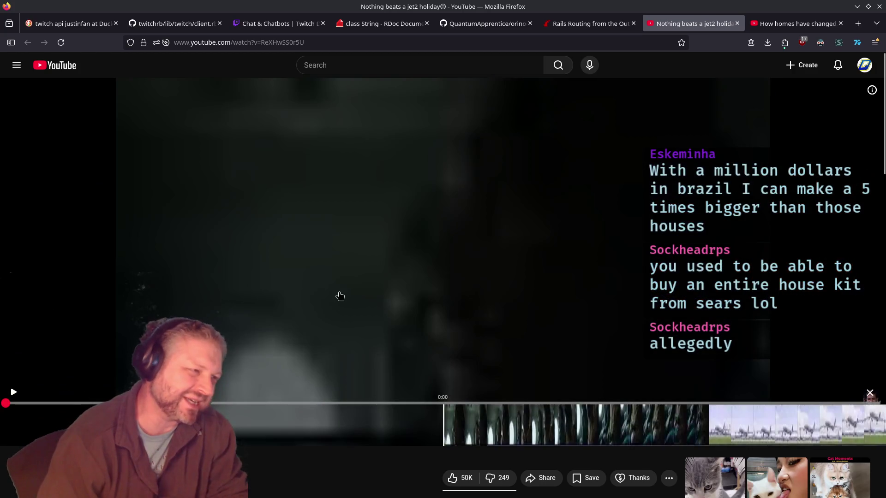
{"action": "left_click_drag", "start_coordinate": [384, 401], "coordinate": [367, 443]}
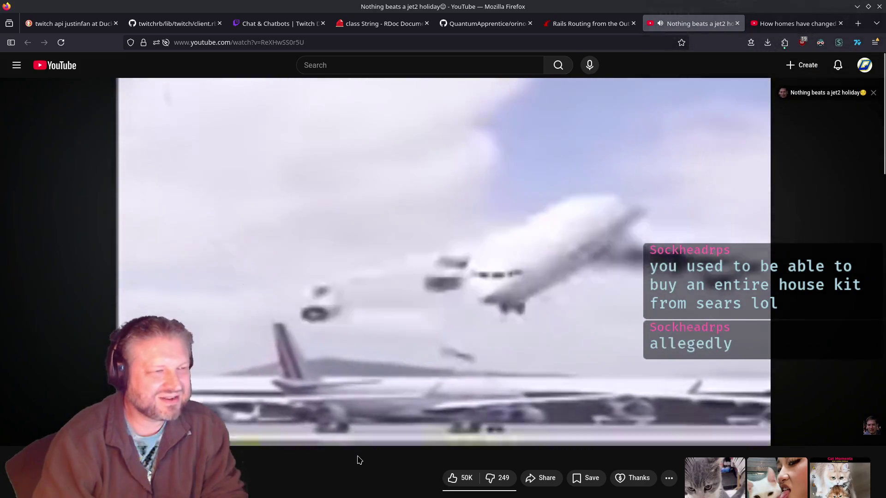
{"action": "key", "text": "space"}
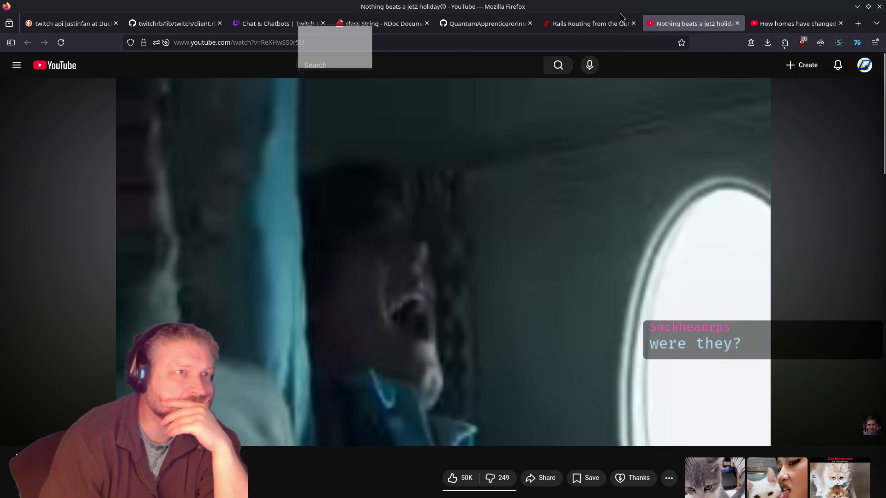
Step: Dock the separate Great Space Coaster window into Firefox's tab bar and switch to the How homes have changed tab
{"action": "key", "text": "alt+Tab"}
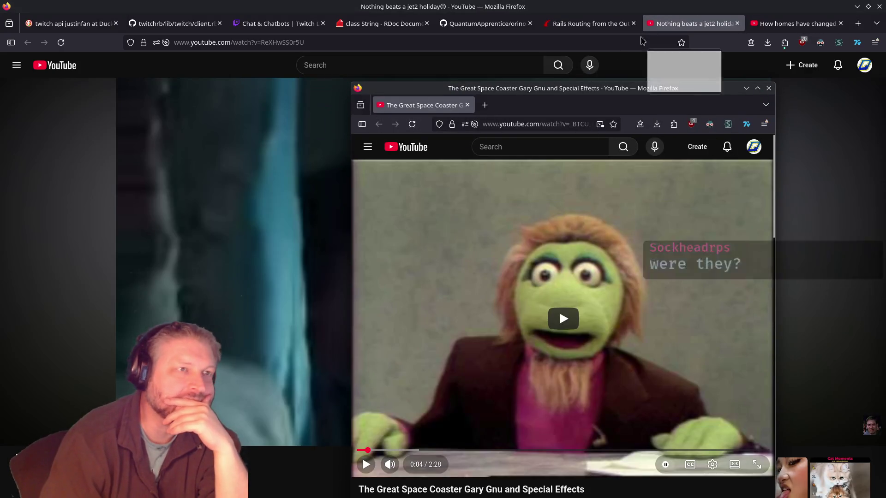
{"action": "left_click_drag", "start_coordinate": [619, 54], "coordinate": [620, 28]}
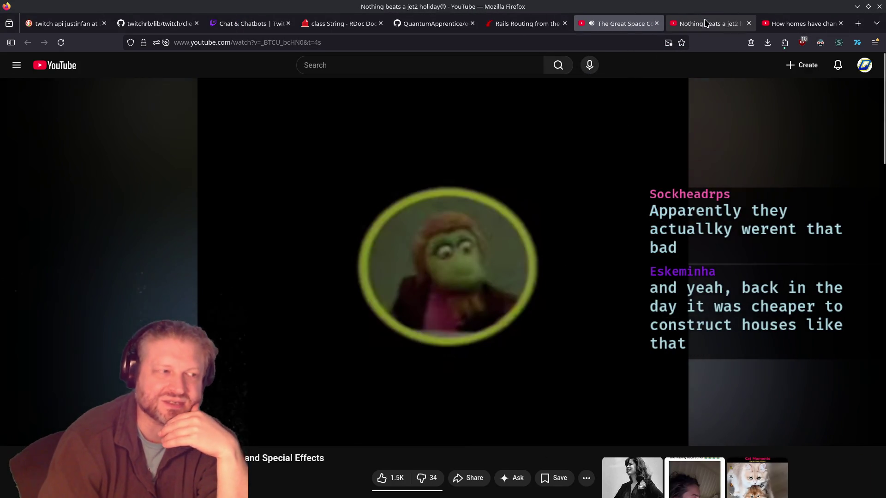
{"action": "left_click", "coordinate": [706, 23]}
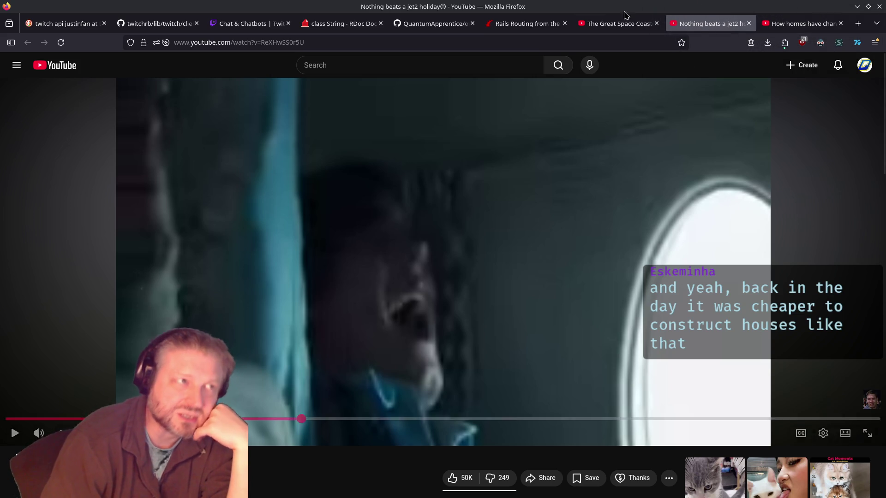
{"action": "left_click", "coordinate": [599, 23]}
{"action": "left_click", "coordinate": [535, 23]}
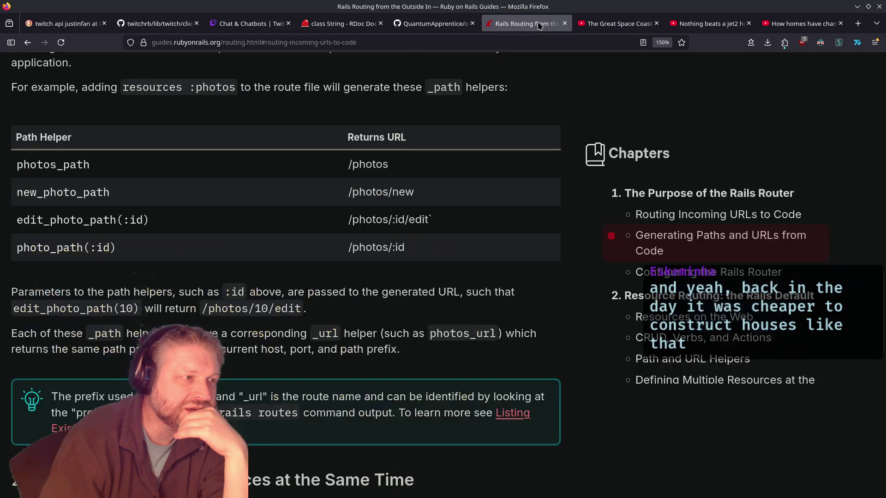
{"action": "left_click", "coordinate": [794, 23]}
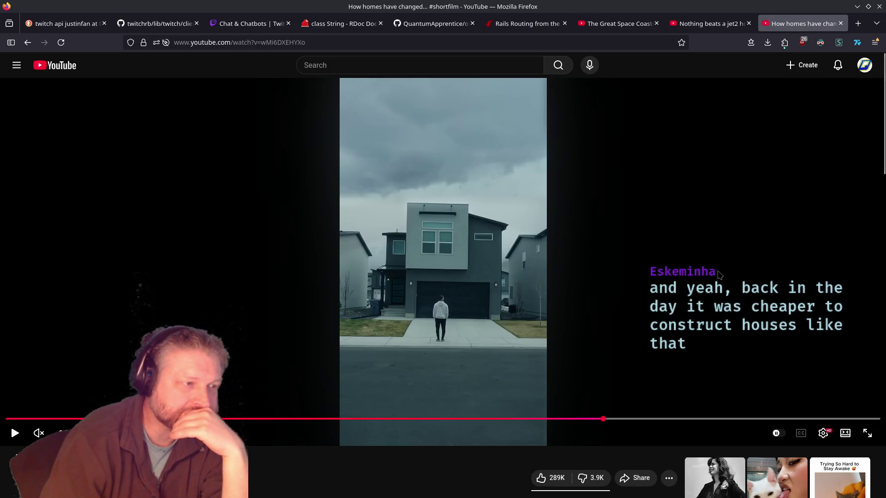
Step: Rewind the homes short 5 seconds, play it, and pause on the modern living-room scene
{"action": "key", "text": "Left"}
{"action": "key", "text": "space"}
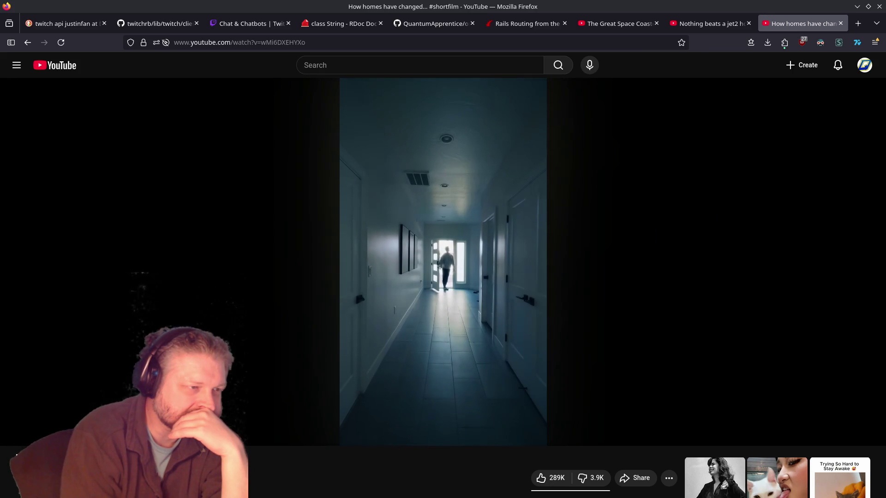
{"action": "left_click", "coordinate": [720, 274]}
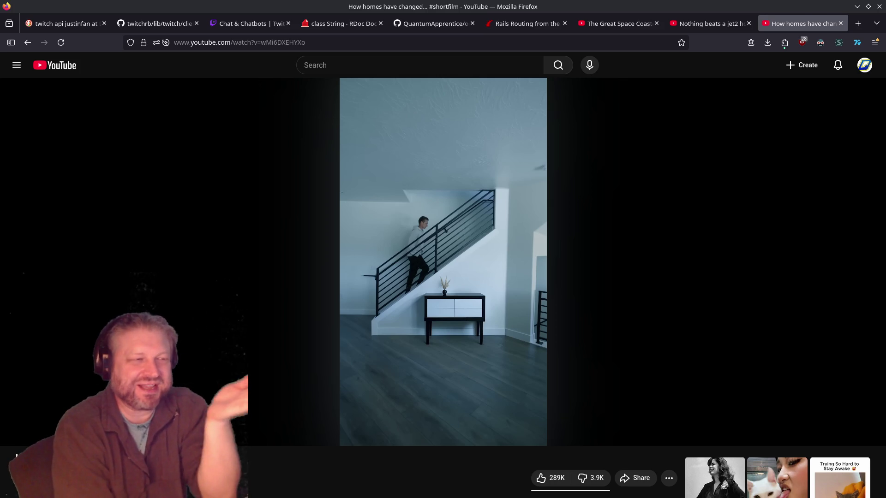
{"action": "left_click", "coordinate": [720, 274]}
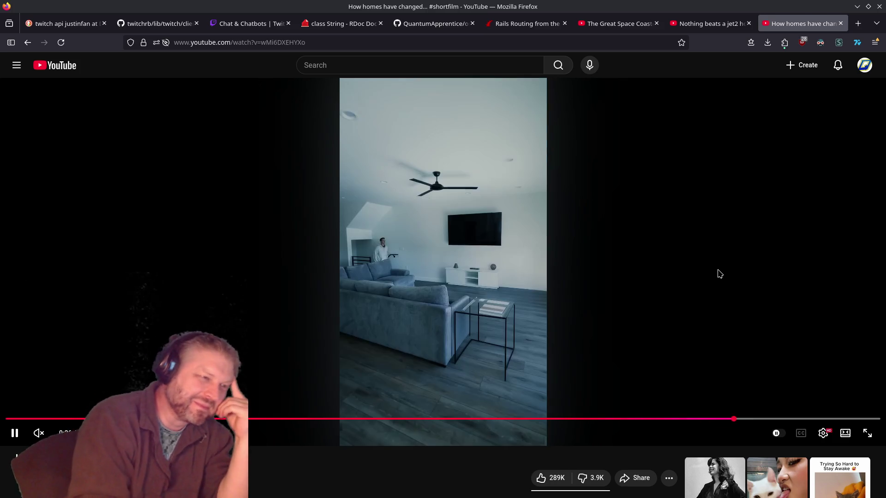
{"action": "left_click", "coordinate": [720, 274]}
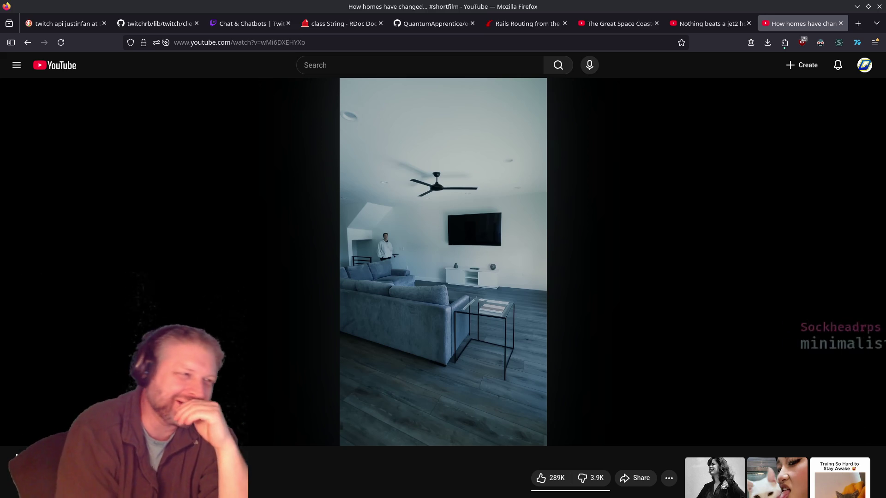
Step: Seek back to the piano scene, then step forward through the short to the living-room scene
{"action": "key", "text": "Left"}
{"action": "key", "text": "Left"}
{"action": "key", "text": "Left"}
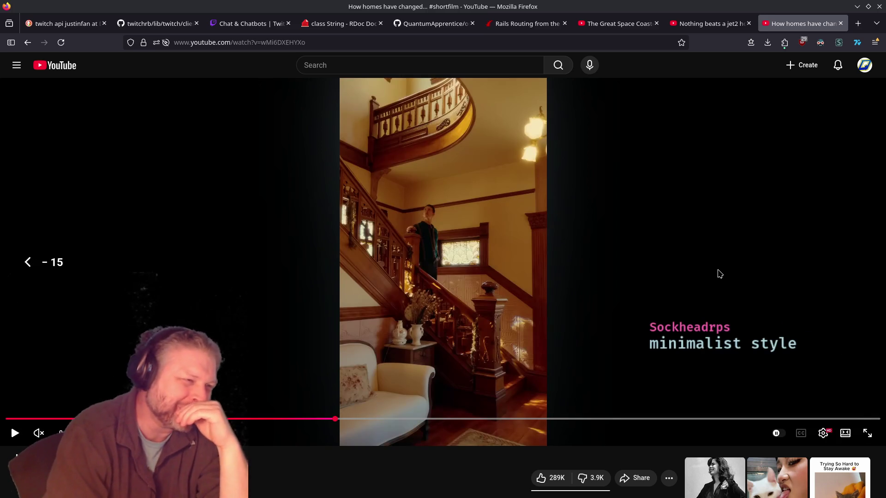
{"action": "key", "text": "Left"}
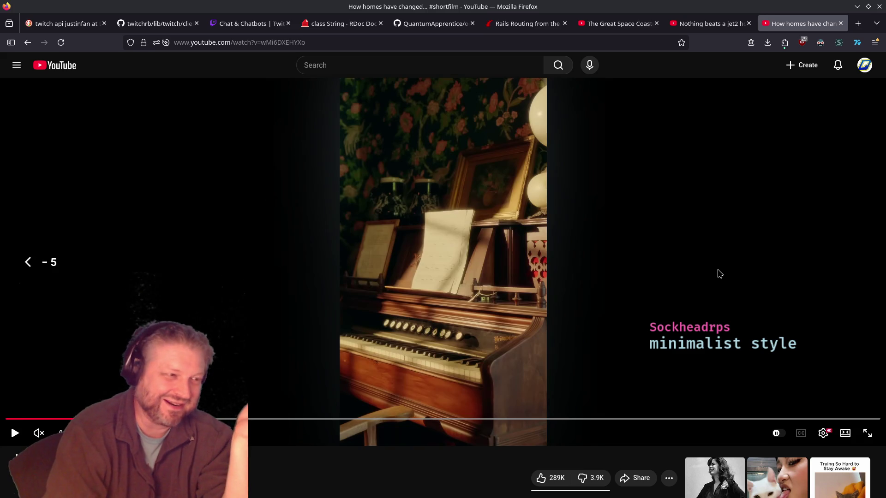
{"action": "key", "text": "Left"}
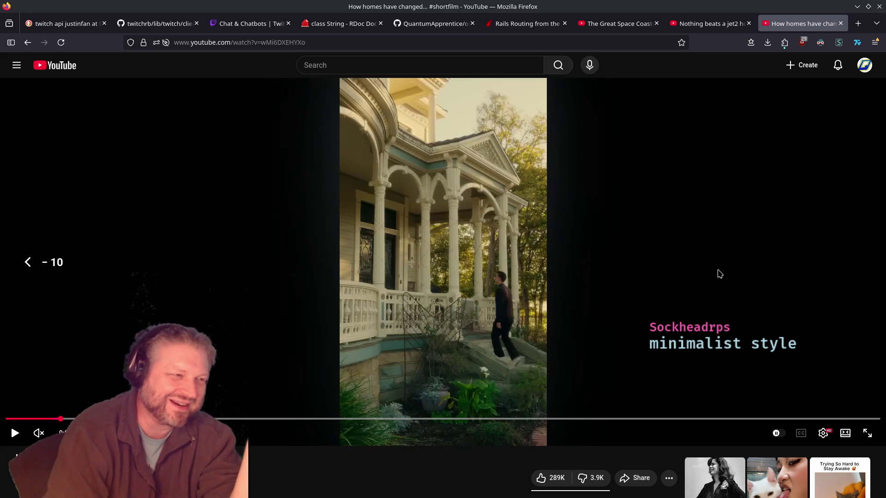
{"action": "key", "text": "Right"}
{"action": "key", "text": "Right"}
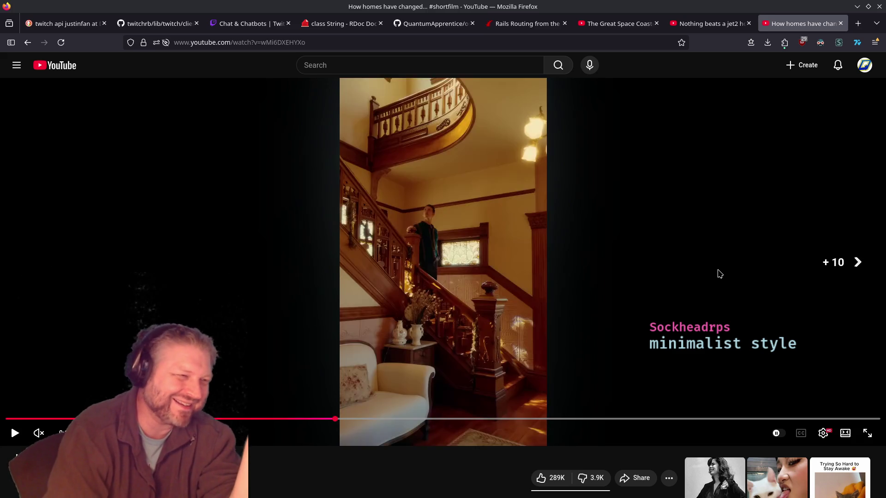
{"action": "key", "text": "Right"}
{"action": "key", "text": "Right"}
{"action": "key", "text": "Right"}
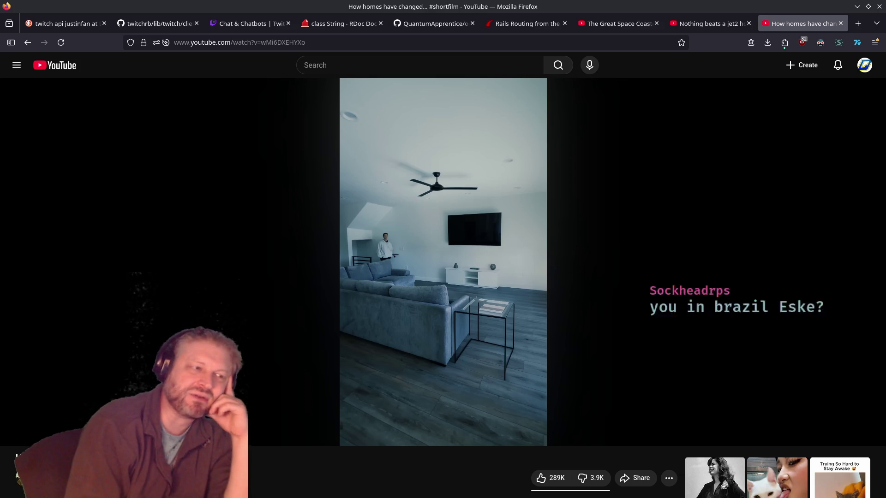
{"action": "key", "text": "Left"}
{"action": "key", "text": "Right"}
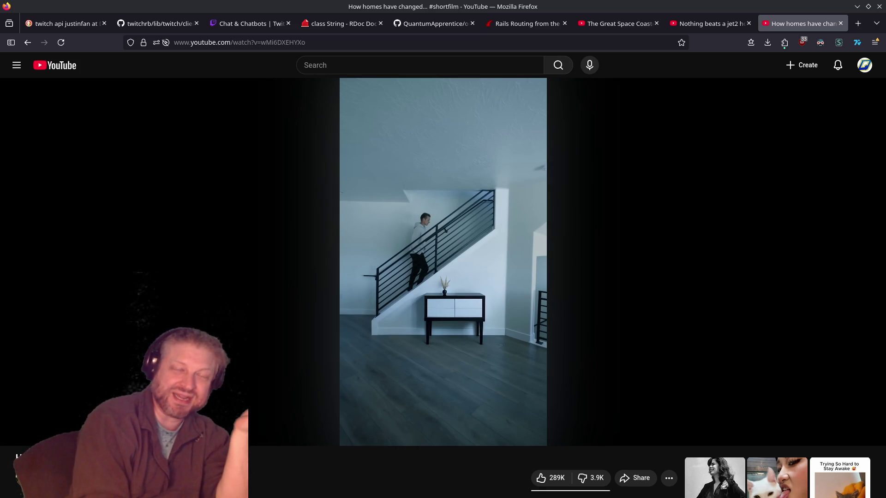
{"action": "key", "text": "period"}
{"action": "key", "text": "period"}
{"action": "key", "text": "period"}
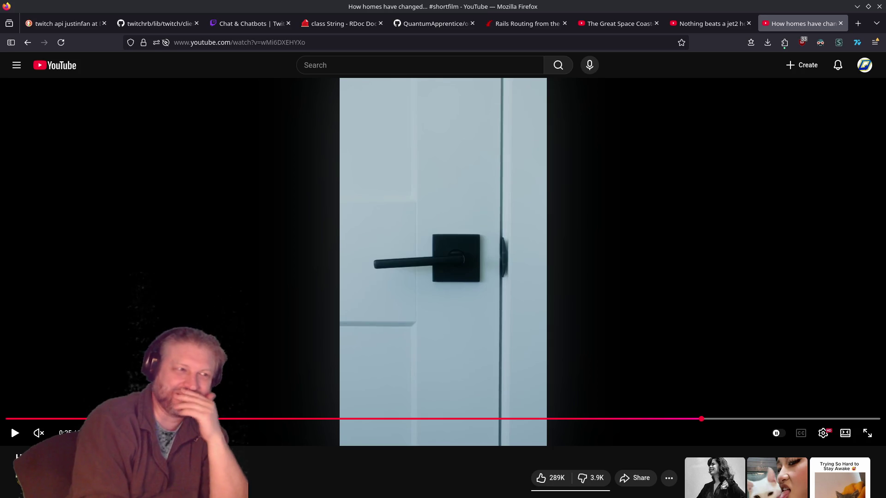
{"action": "key", "text": "period"}
{"action": "key", "text": "period"}
{"action": "key", "text": "period"}
{"action": "key", "text": "period"}
{"action": "key", "text": "period"}
{"action": "key", "text": "period"}
{"action": "key", "text": "period"}
{"action": "key", "text": "period"}
{"action": "key", "text": "period"}
{"action": "key", "text": "period"}
{"action": "key", "text": "period"}
{"action": "key", "text": "period"}
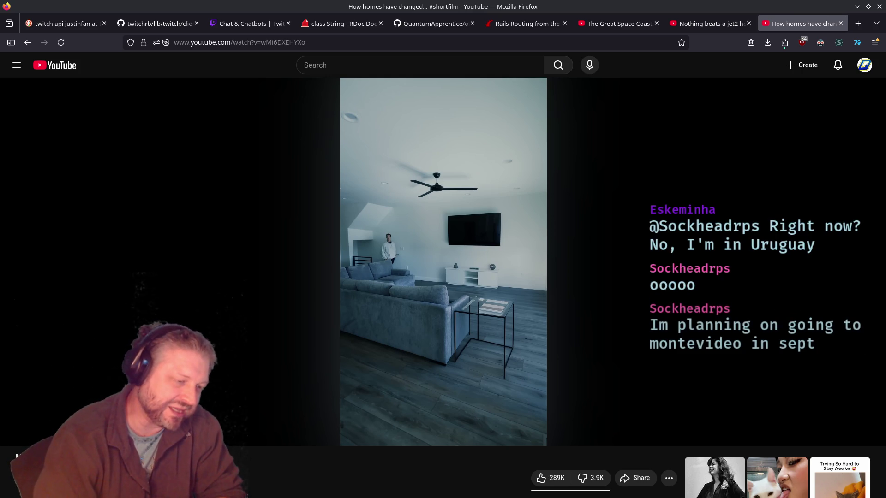
Step: Rewind to the old-house scenes, skip through the hallway, staircase and end, then pause
{"action": "key", "text": "Left"}
{"action": "key", "text": "Left"}
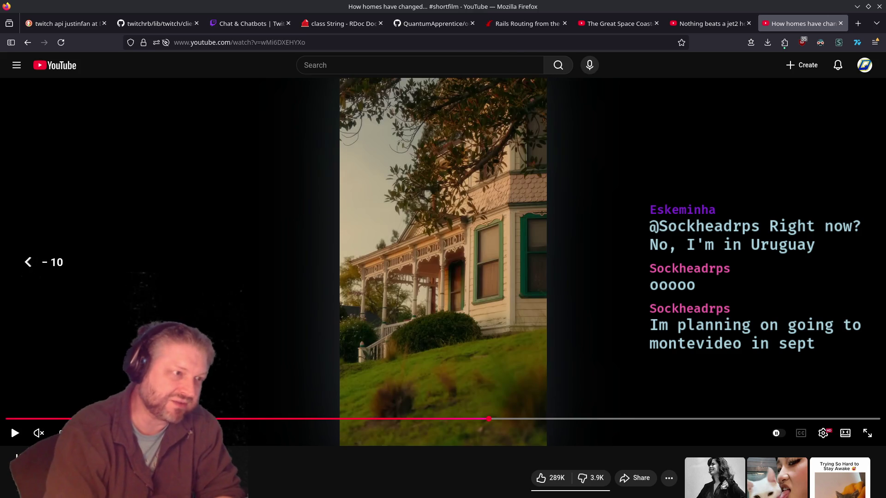
{"action": "key", "text": "Left"}
{"action": "key", "text": "Left"}
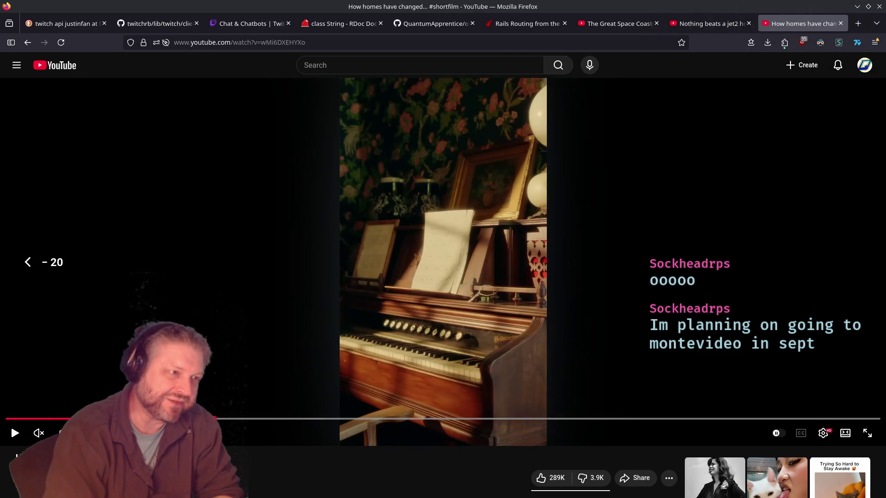
{"action": "key", "text": "Left"}
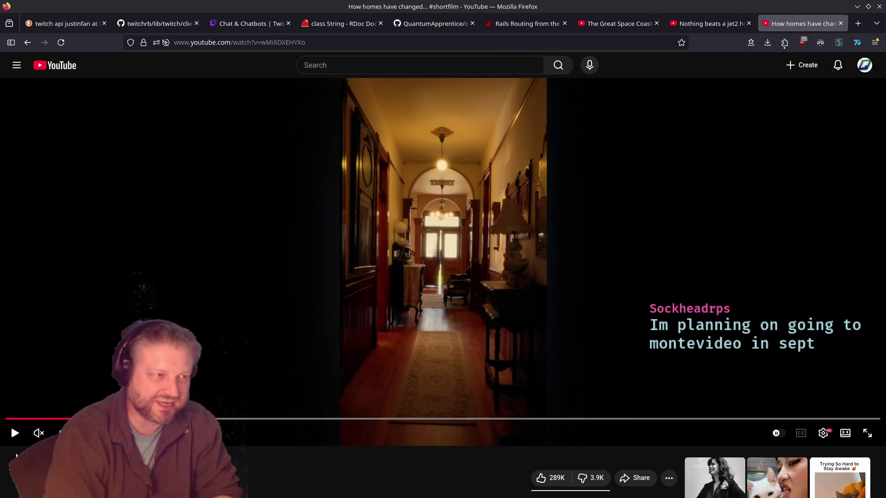
{"action": "key", "text": "Right"}
{"action": "key", "text": "Right"}
{"action": "key", "text": "Right"}
{"action": "key", "text": "Right"}
{"action": "key", "text": "Right"}
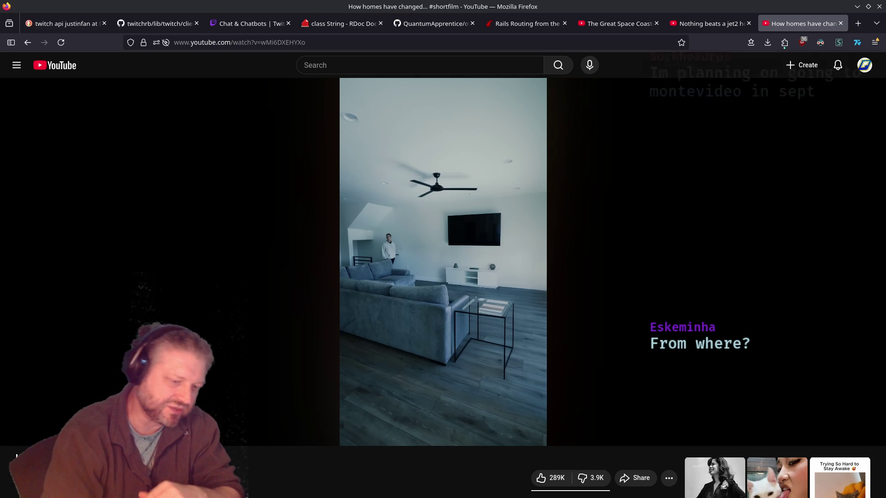
{"action": "key", "text": "Left"}
{"action": "key", "text": "Left"}
{"action": "key", "text": "Left"}
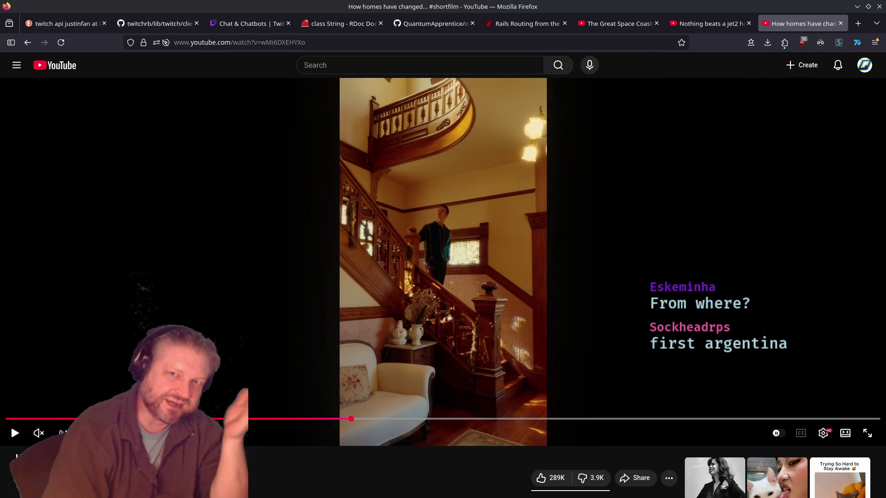
{"action": "key", "text": "Right"}
{"action": "key", "text": "Right"}
{"action": "key", "text": "Right"}
{"action": "key", "text": "Right"}
{"action": "key", "text": "Left"}
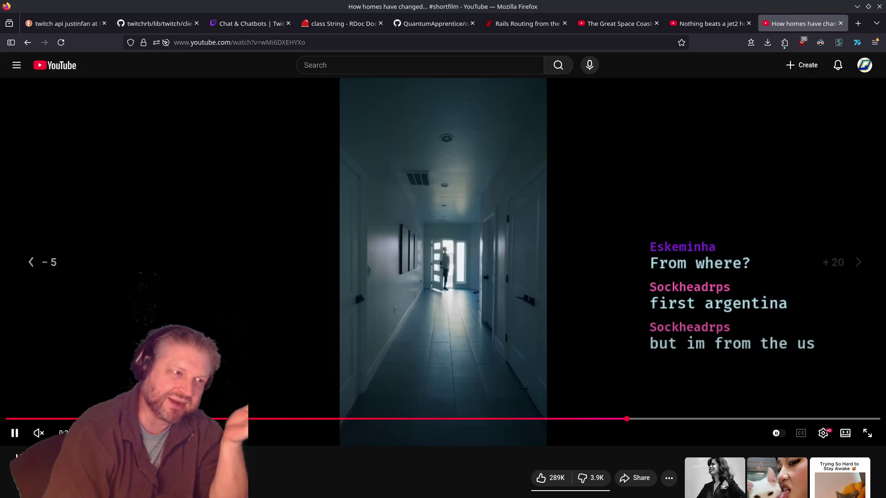
{"action": "key", "text": "space"}
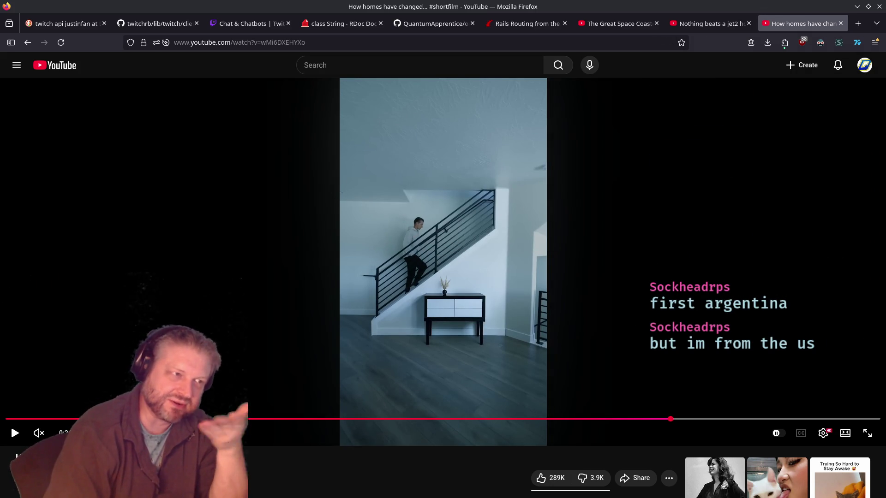
Step: Jump back to the old-style bathroom scene, then close the homes short tab
{"action": "key", "text": "j"}
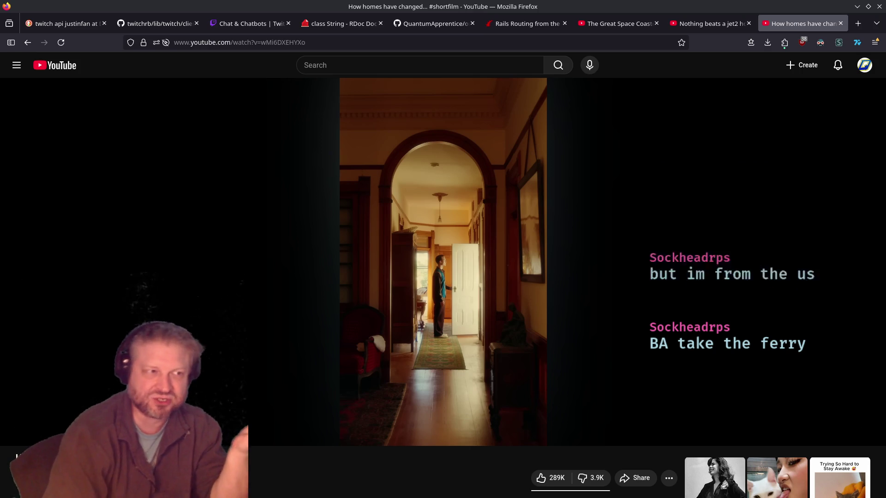
{"action": "key", "text": "Left"}
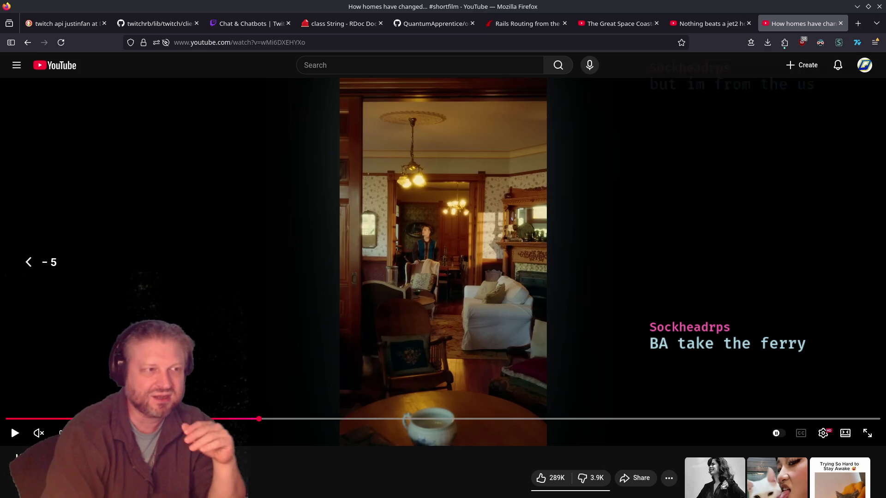
{"action": "key", "text": "Left"}
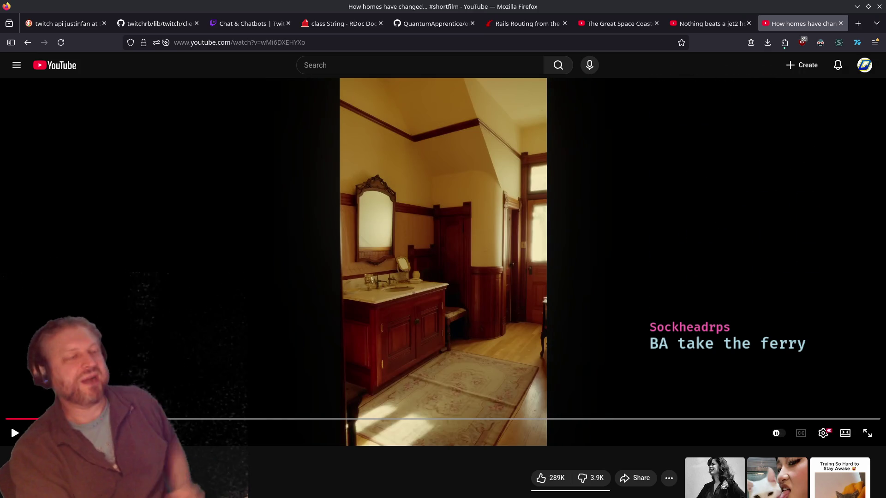
{"action": "key", "text": "Right"}
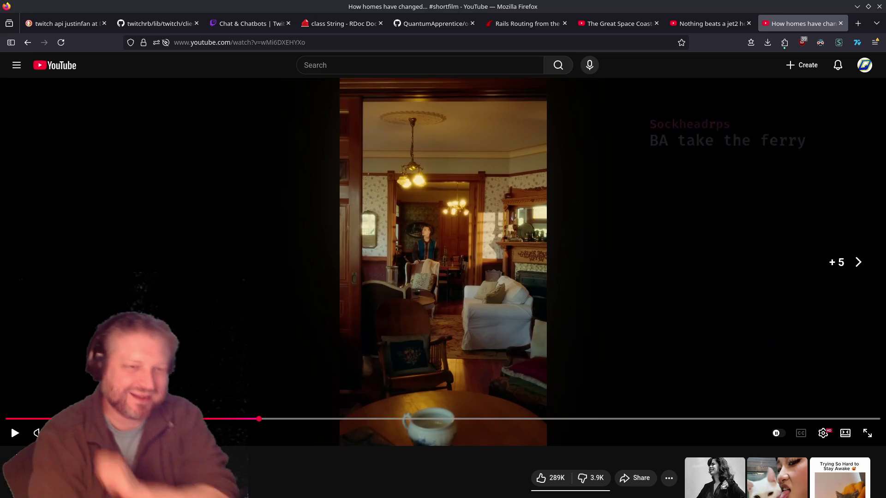
{"action": "key", "text": "Left"}
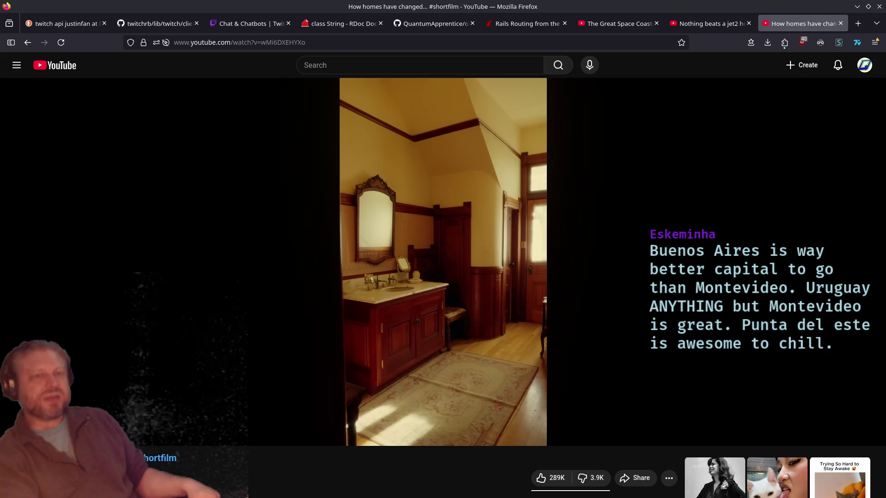
{"action": "left_click", "coordinate": [840, 23]}
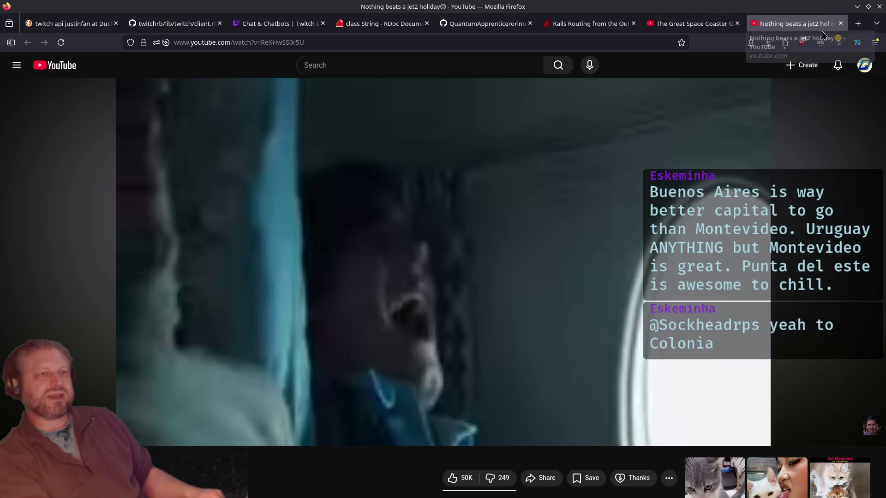
Step: Switch to The Great Space Coaster video, resume playback, and lower the volume slightly
{"action": "left_click", "coordinate": [676, 26]}
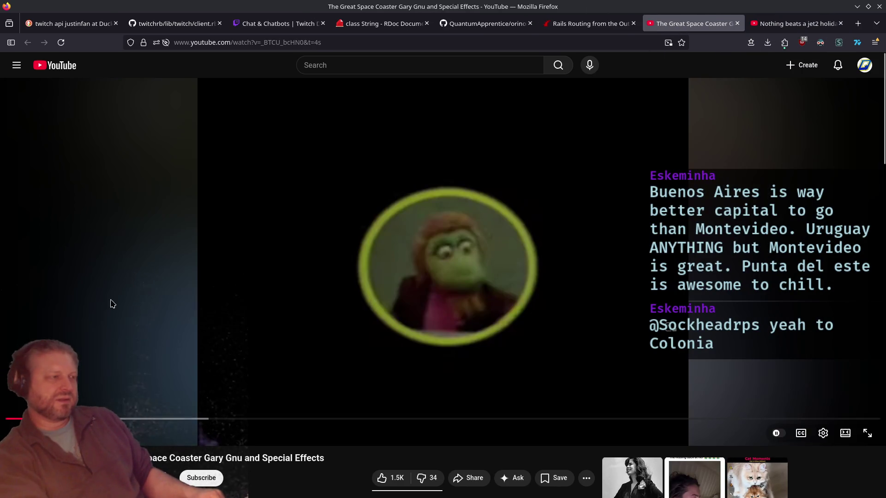
{"action": "left_click", "coordinate": [450, 252]}
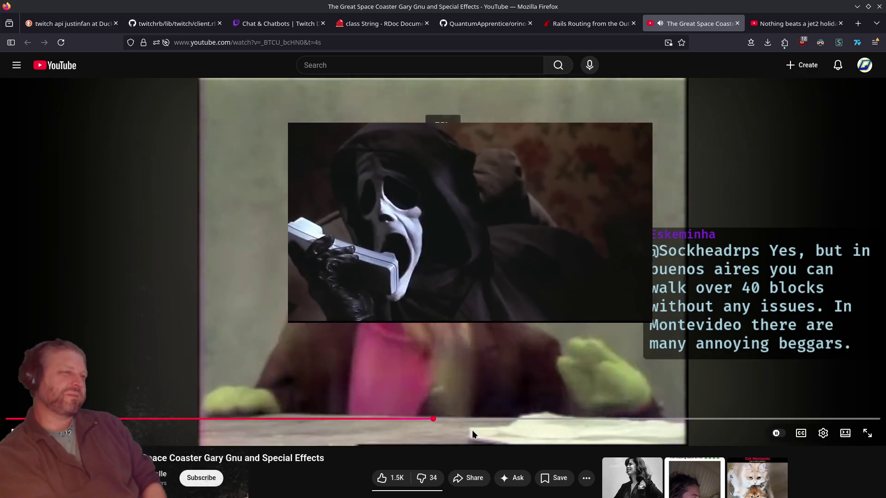
{"action": "key", "text": "Down"}
{"action": "key", "text": "Down"}
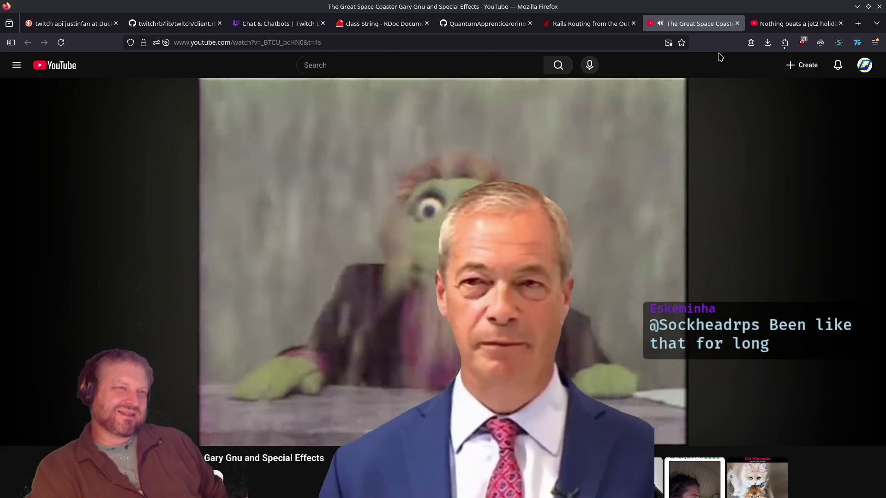
{"action": "mouse_move", "coordinate": [637, 231]}
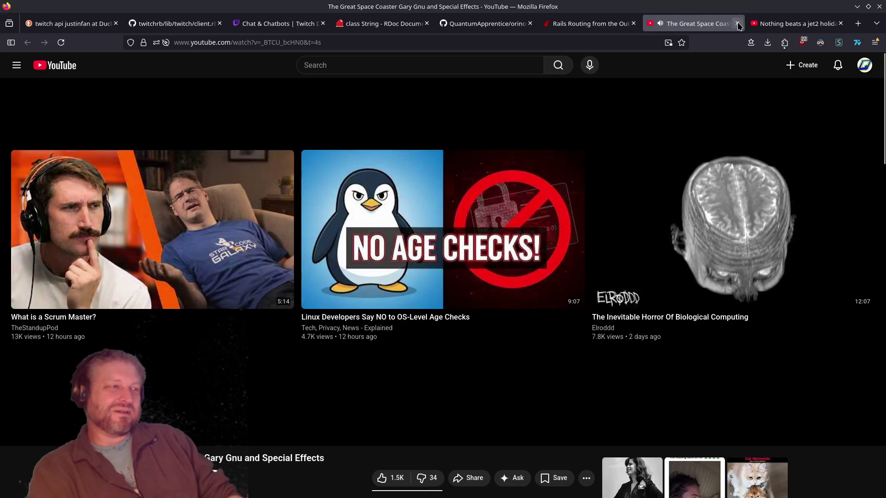
Step: Close The Great Space Coaster, copy the jet2 video's share link, and switch to the railsapp bin folder in Dolphin
{"action": "left_click", "coordinate": [738, 23]}
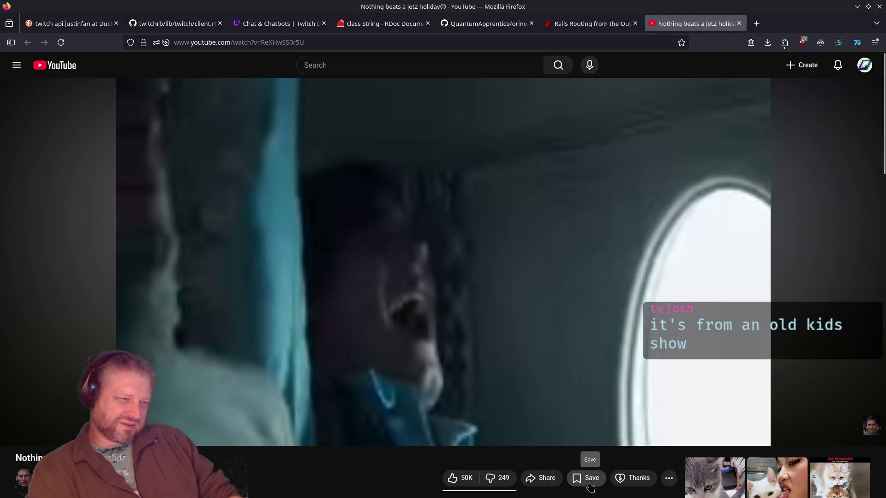
{"action": "left_click", "coordinate": [556, 479]}
{"action": "left_click_drag", "start_coordinate": [439, 323], "coordinate": [202, 305]}
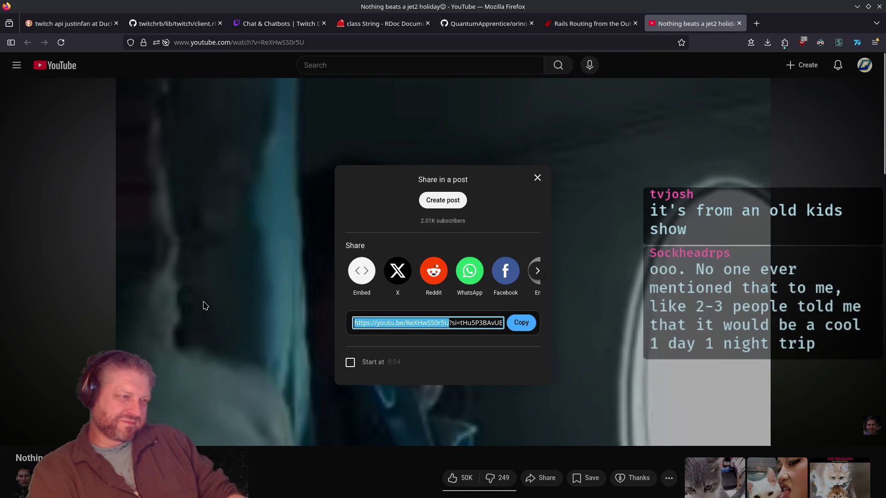
{"action": "left_click", "coordinate": [206, 304]}
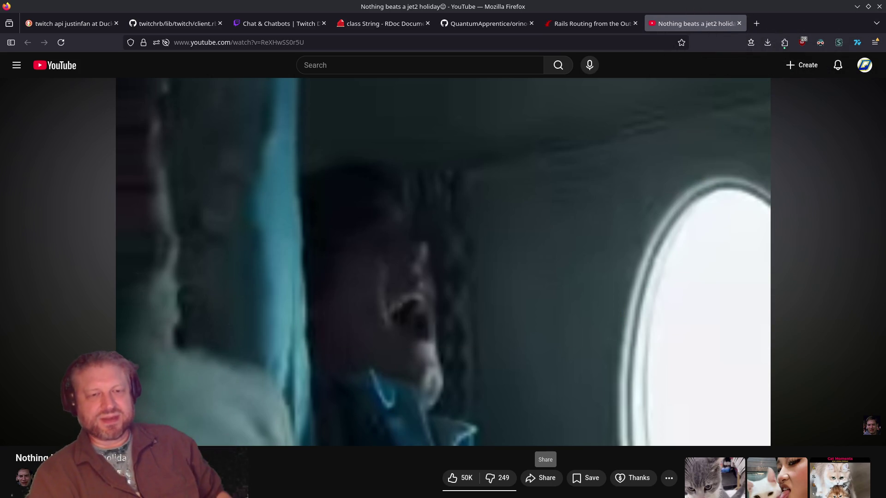
{"action": "key", "text": "alt+Tab"}
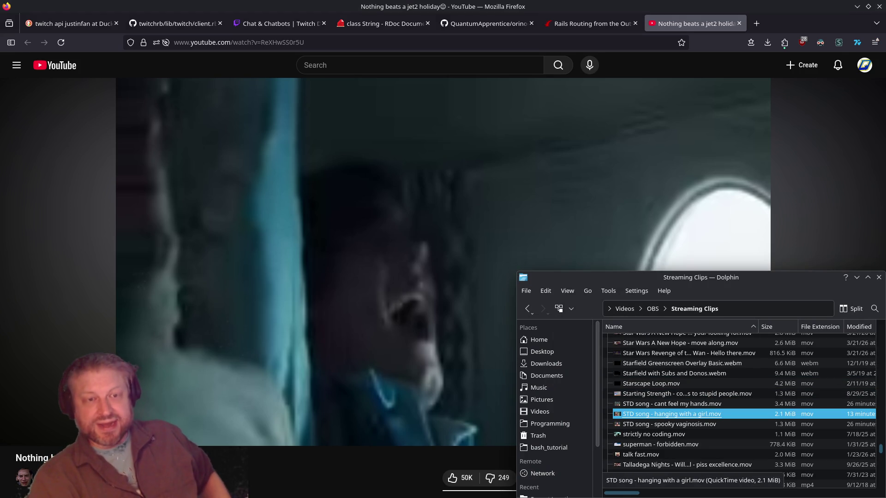
{"action": "key", "text": "alt+Tab"}
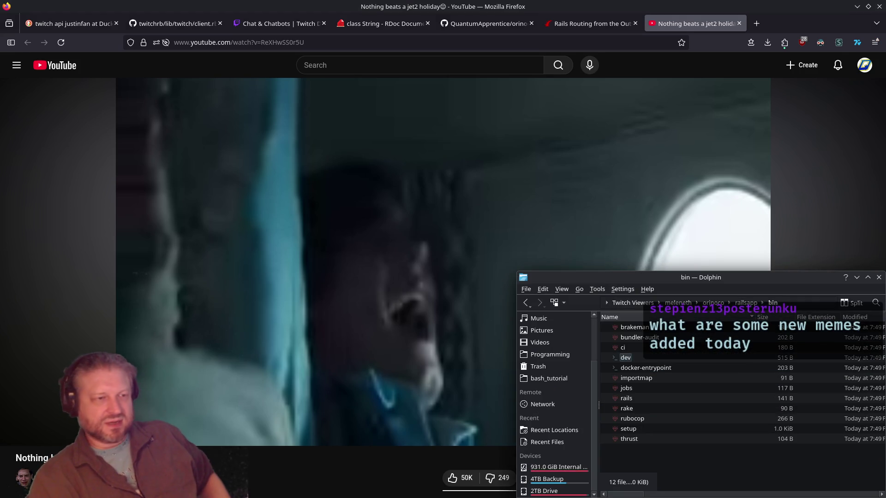
Step: Go to the temp folder in Dolphin, delete the two old clips, and open a terminal there
{"action": "key", "text": "alt+Tab"}
{"action": "key", "text": "alt+Tab"}
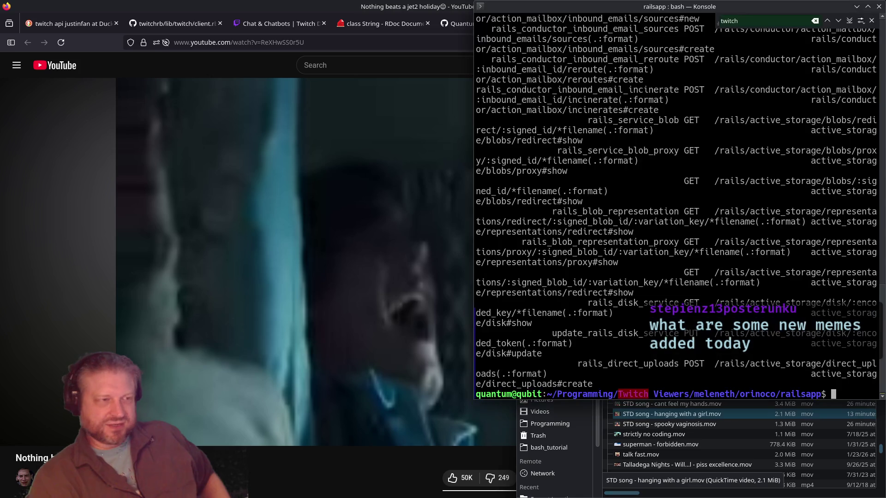
{"action": "key", "text": "alt+Tab"}
{"action": "key", "text": "alt+Left"}
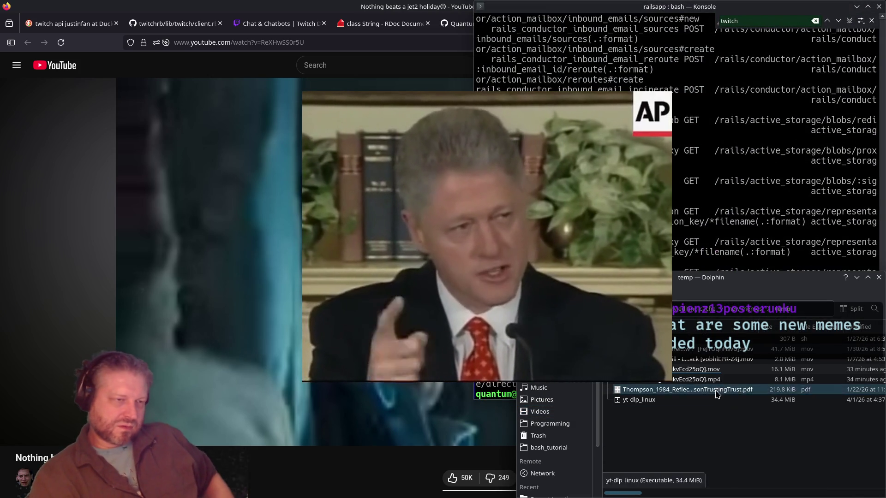
{"action": "left_click", "coordinate": [711, 369]}
{"action": "left_click", "coordinate": [720, 382], "text": "shift"}
{"action": "key", "text": "Delete"}
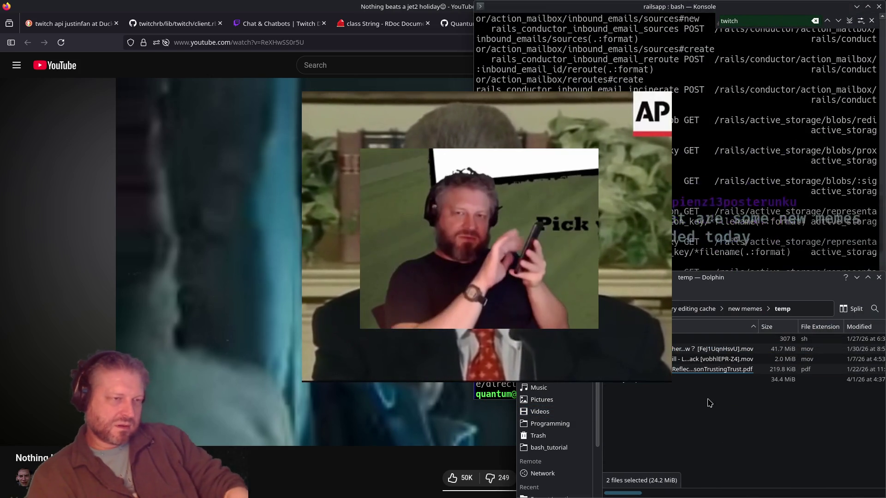
{"action": "key", "text": "shift+F4"}
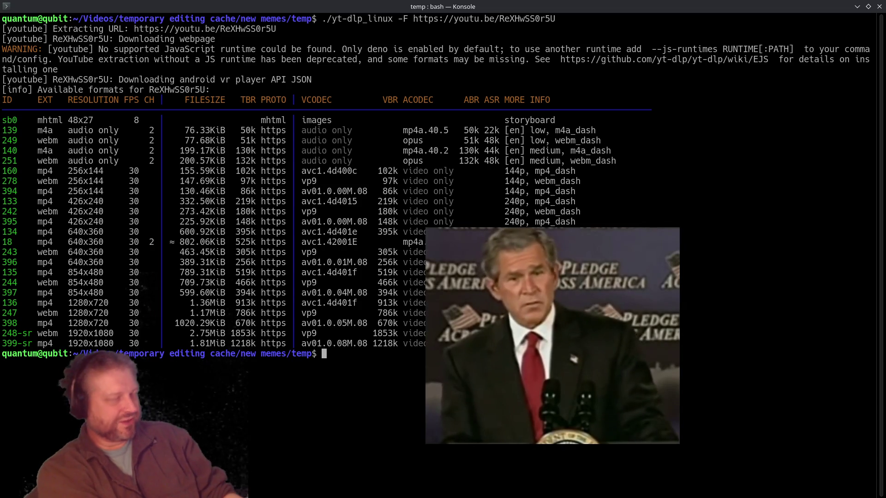
Step: Edit the recalled yt-dlp command from -F to -f 18 and download the jet2 video
{"action": "key", "text": "Up"}
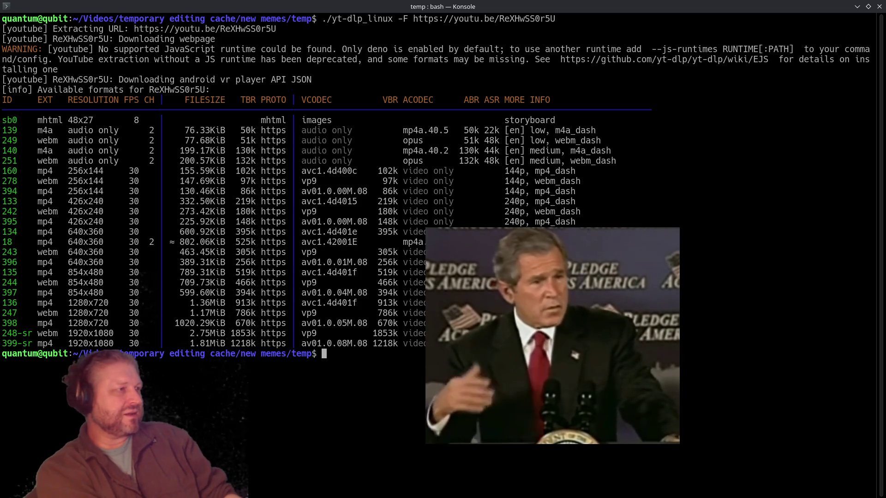
{"action": "key", "text": "ctrl+Left"}
{"action": "key", "text": "ctrl+Left"}
{"action": "key", "text": "ctrl+Left"}
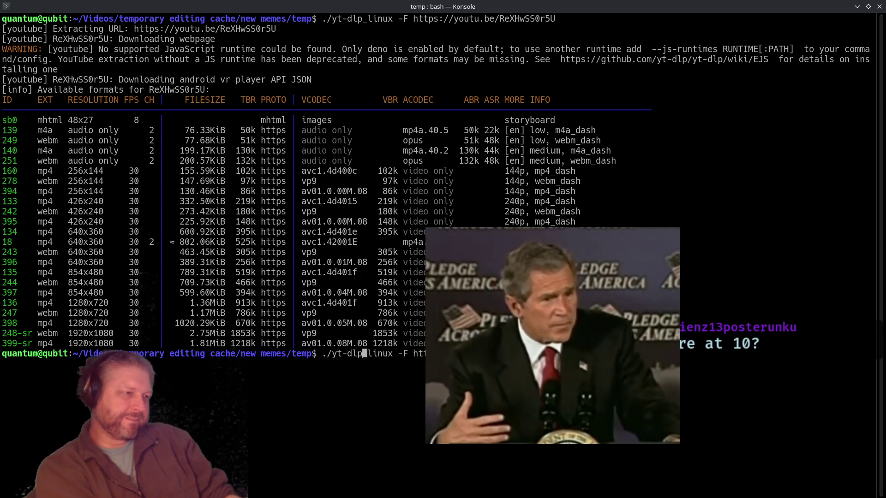
{"action": "key", "text": "Delete"}
{"action": "type", "text": "f "}
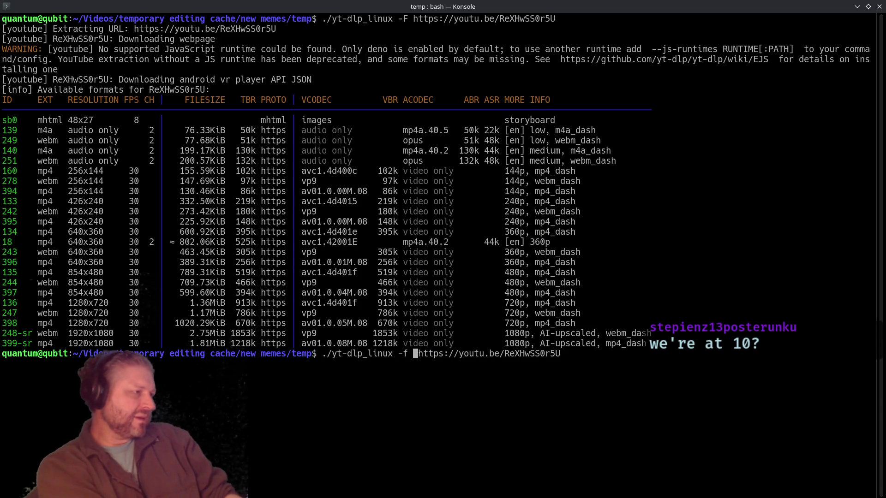
{"action": "type", "text": "18"}
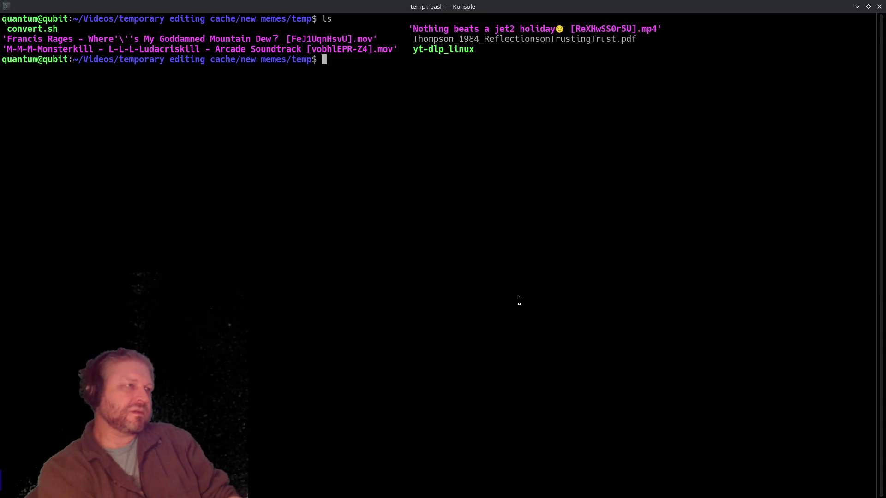
{"action": "type", "text": "ls"}
{"action": "key", "text": "Return"}
Step: Convert the downloaded mp4 into a .mov with mp3 audio using ffmpeg, then clear the terminal
{"action": "type", "text": "ffmpeg -i "}
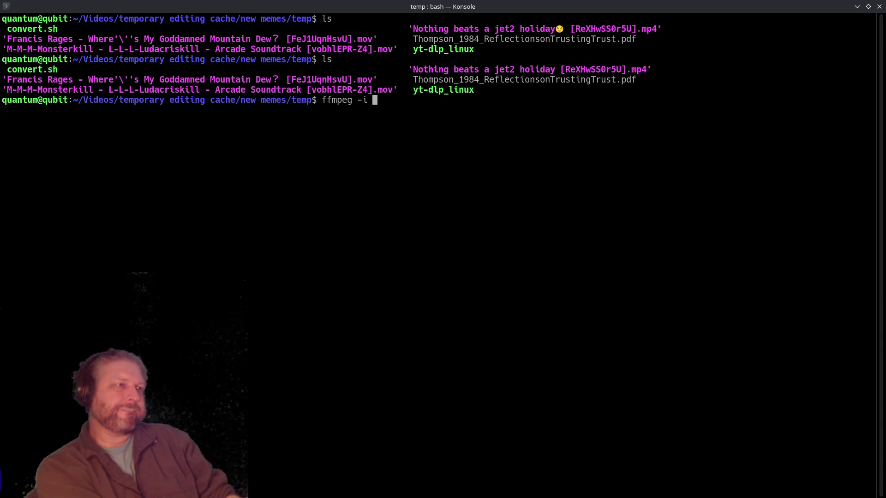
{"action": "type", "text": "N"}
{"action": "key", "text": "Tab"}
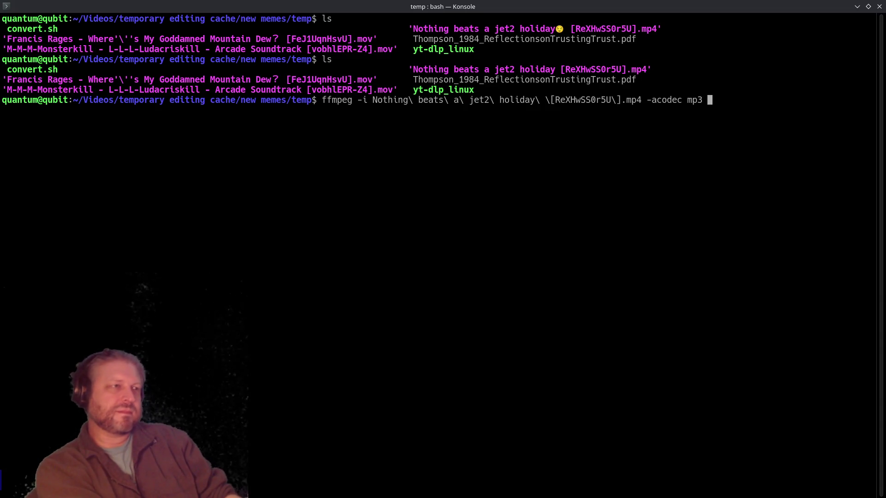
{"action": "key", "text": "Tab"}
{"action": "type", "text": "ov"}
{"action": "key", "text": "Return"}
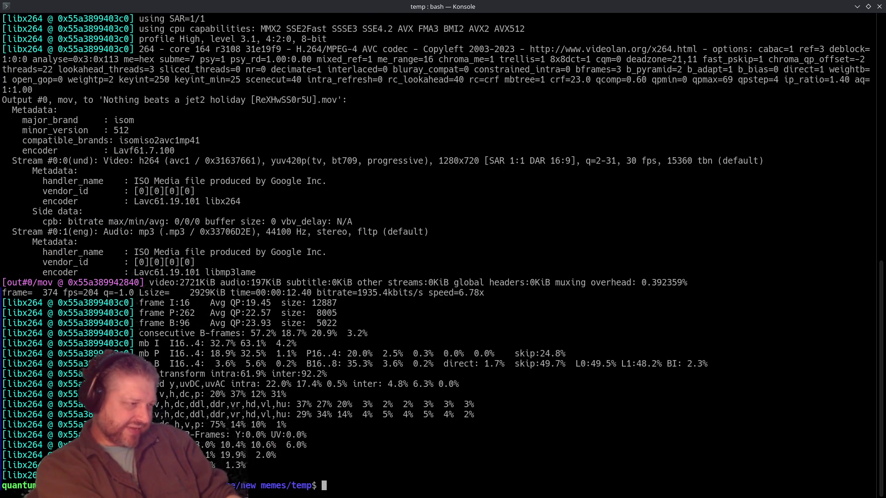
{"action": "type", "text": "clear"}
{"action": "key", "text": "Return"}
Step: Exit the terminal, open Untitled Project from the Project Manager, and switch to the Edit page
{"action": "type", "text": "exit"}
{"action": "key", "text": "Return"}
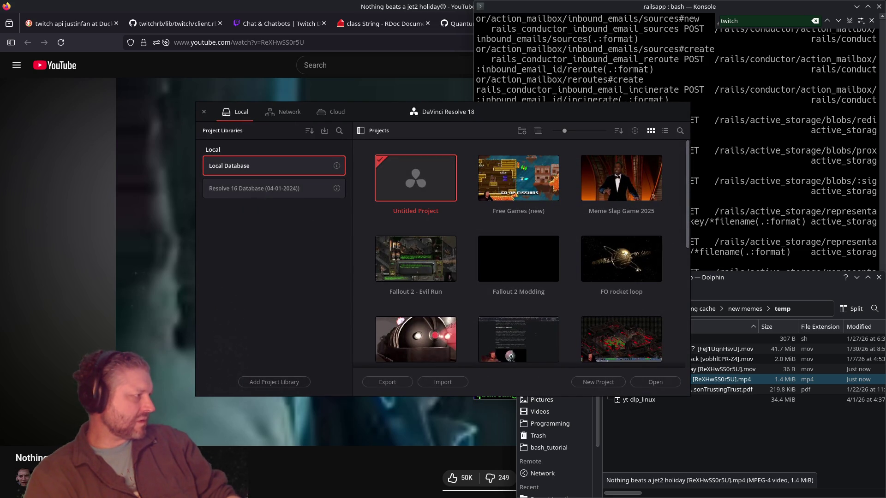
{"action": "double_click", "coordinate": [430, 182]}
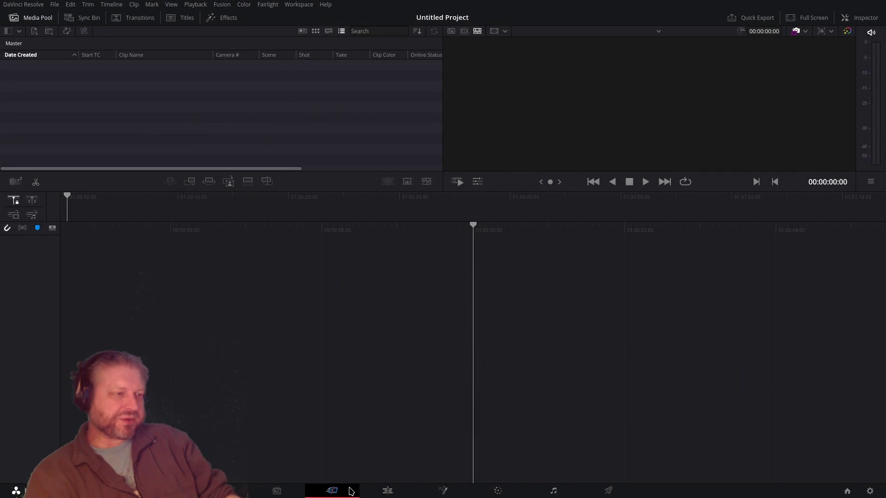
{"action": "left_click", "coordinate": [383, 490]}
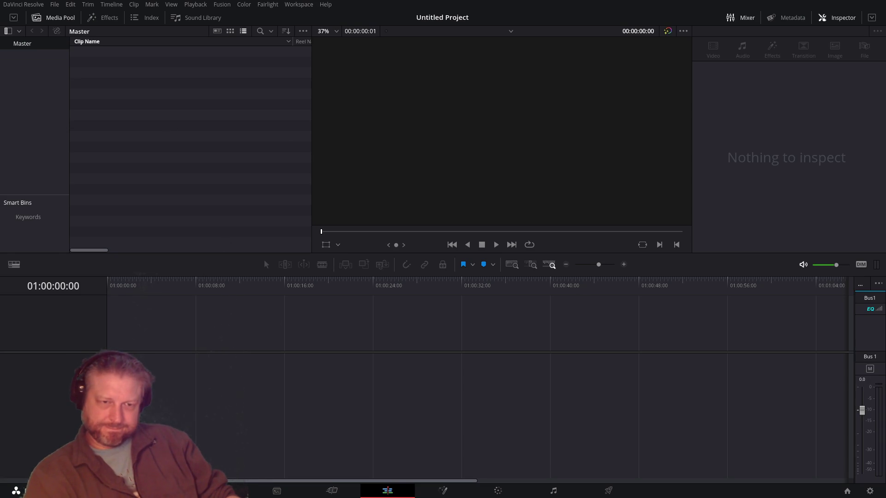
Step: Drag the jet2 holiday .mov from Dolphin onto Timeline 1 and accept the frame rate prompt
{"action": "key", "text": "alt+Tab"}
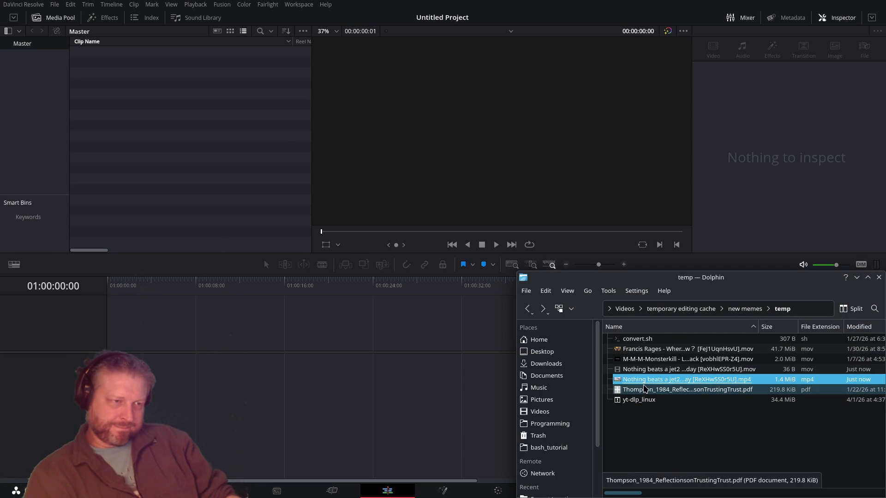
{"action": "mouse_move", "coordinate": [653, 369]}
{"action": "left_mouse_down"}
{"action": "mouse_move", "coordinate": [214, 397]}
{"action": "mouse_move", "coordinate": [247, 369]}
{"action": "left_mouse_up"}
{"action": "key", "text": "ctrl+z"}
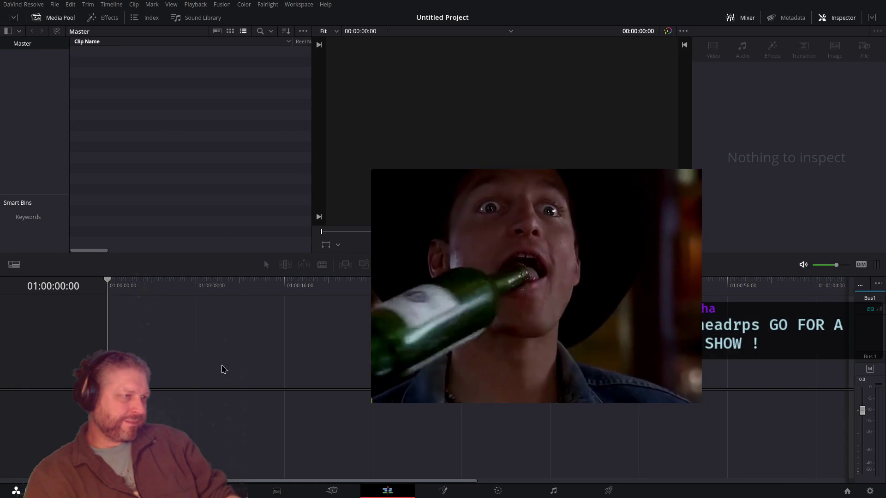
{"action": "key", "text": "alt+Tab"}
{"action": "left_click_drag", "start_coordinate": [678, 370], "coordinate": [297, 399]}
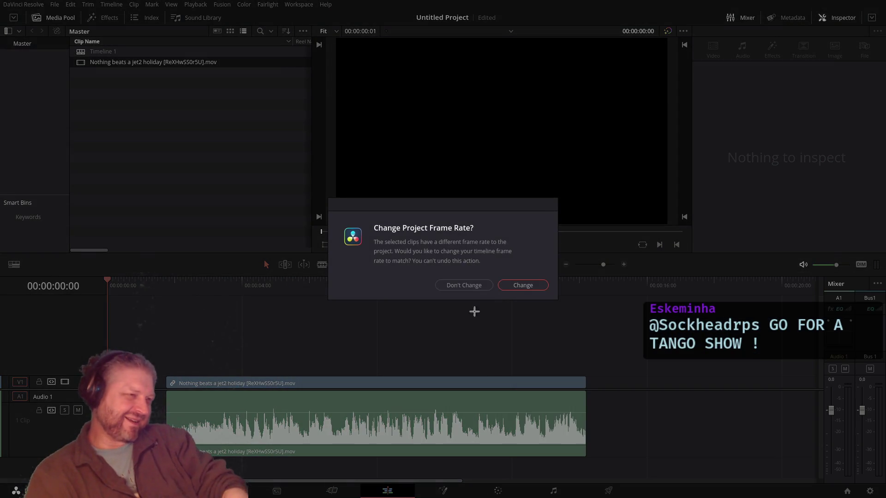
{"action": "left_click", "coordinate": [512, 285]}
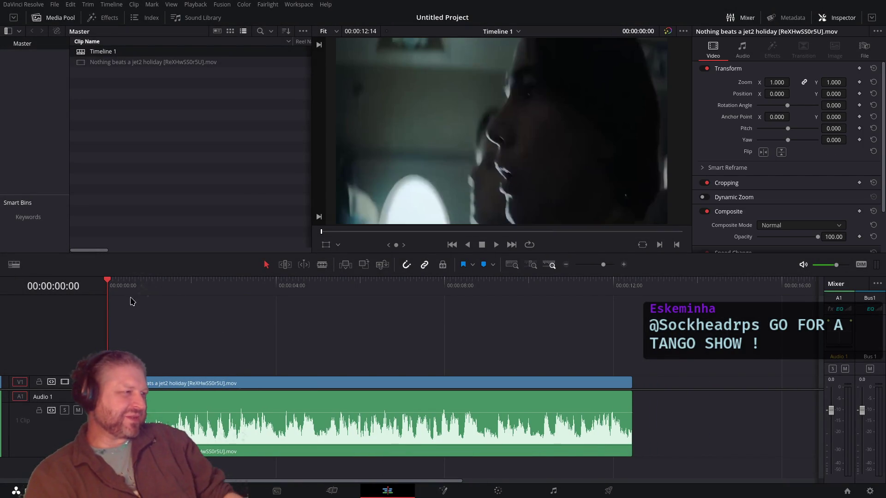
Step: Trim the jet2 clip's start to about one second in, shortening it to 10:28
{"action": "key", "text": "space"}
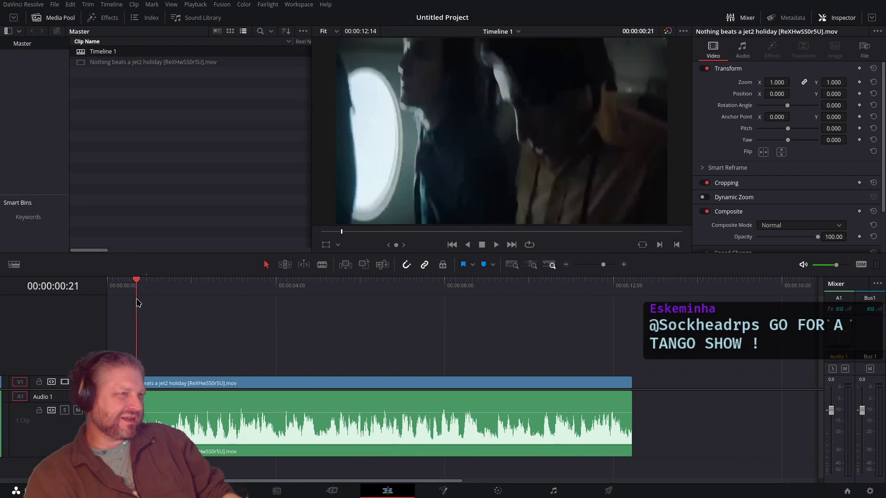
{"action": "left_click_drag", "start_coordinate": [154, 307], "coordinate": [171, 315]}
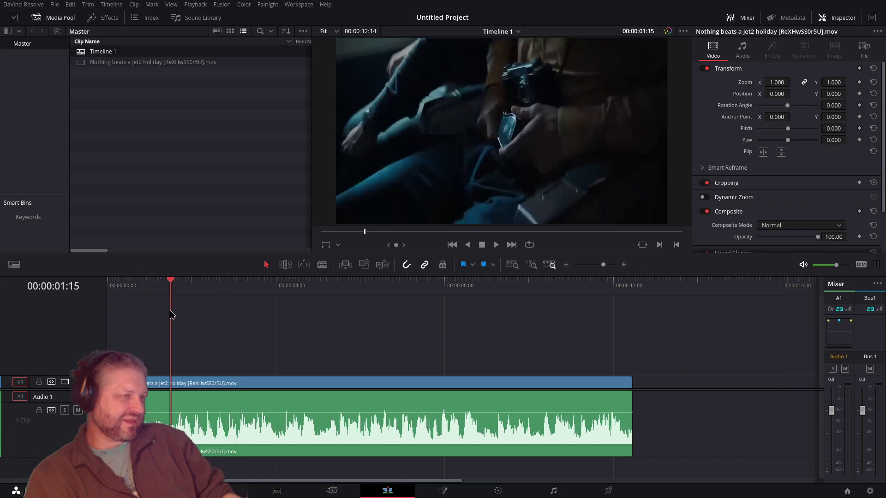
{"action": "key", "text": "space"}
{"action": "key", "text": "ctrl+shift+bracketleft"}
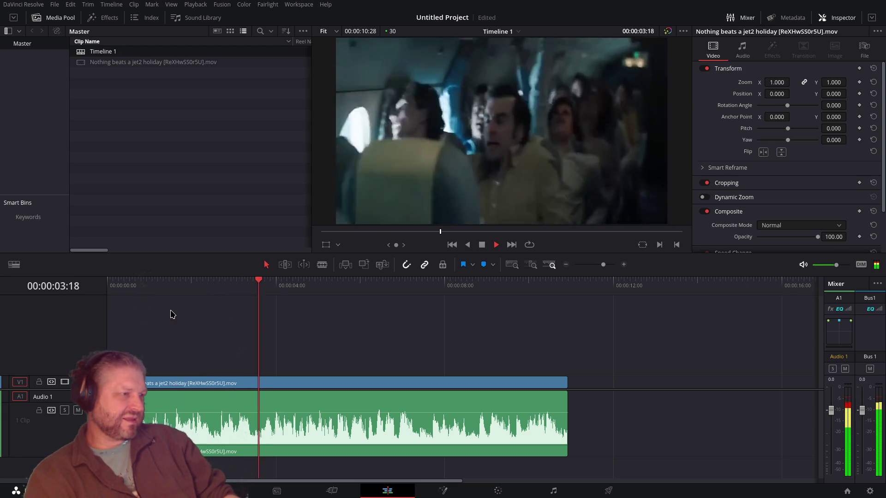
Step: Step the playhead frame by frame onto the cabin shot's first frame at 00:00:02:13
{"action": "left_click", "coordinate": [178, 290]}
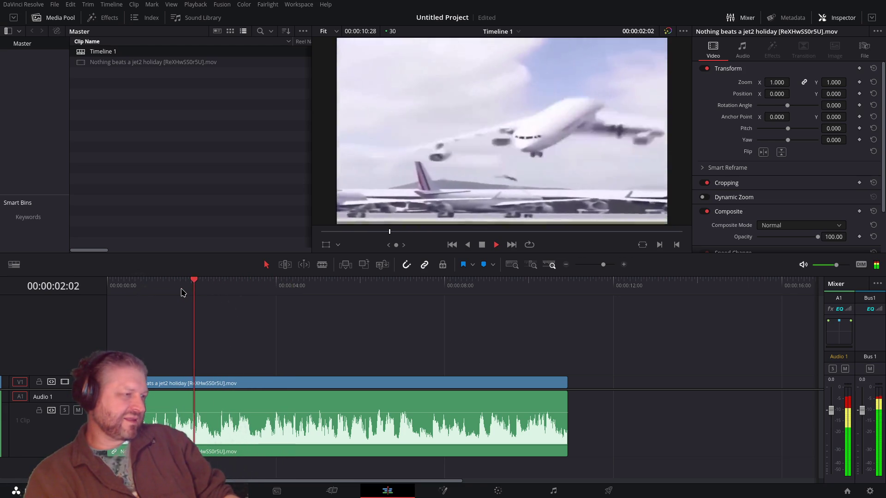
{"action": "key", "text": "Left"}
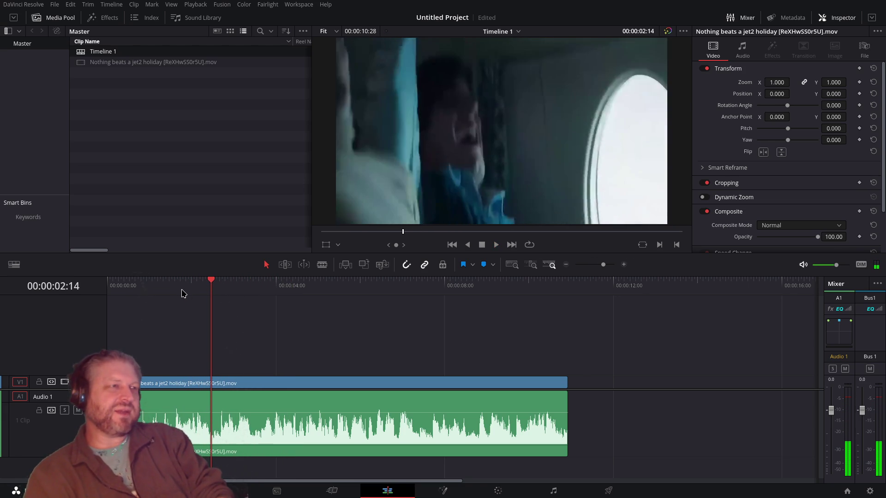
{"action": "key", "text": "Left"}
{"action": "key", "text": "Left"}
{"action": "key", "text": "Right"}
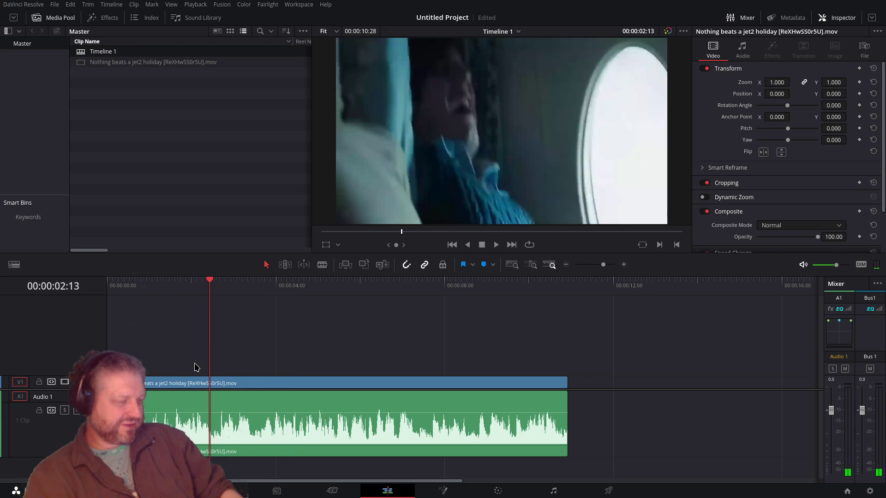
Step: Blade the clip at 00:00:02:13, move the cabin portion aside, and play back the airplane shot
{"action": "key", "text": "ctrl+b"}
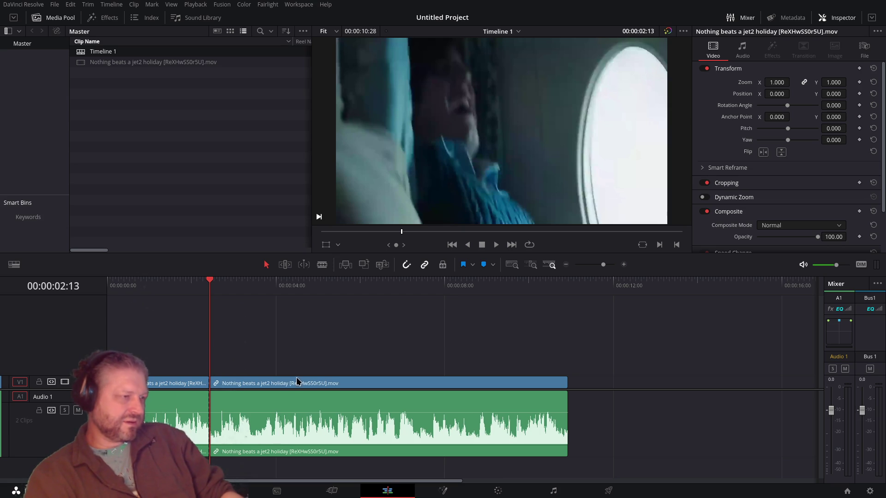
{"action": "mouse_move", "coordinate": [300, 390]}
{"action": "left_mouse_down"}
{"action": "mouse_move", "coordinate": [327, 407]}
{"action": "mouse_move", "coordinate": [324, 364]}
{"action": "left_mouse_up"}
{"action": "left_click_drag", "start_coordinate": [401, 358], "coordinate": [523, 358]}
{"action": "left_click_drag", "start_coordinate": [210, 279], "coordinate": [107, 297]}
{"action": "key", "text": "space"}
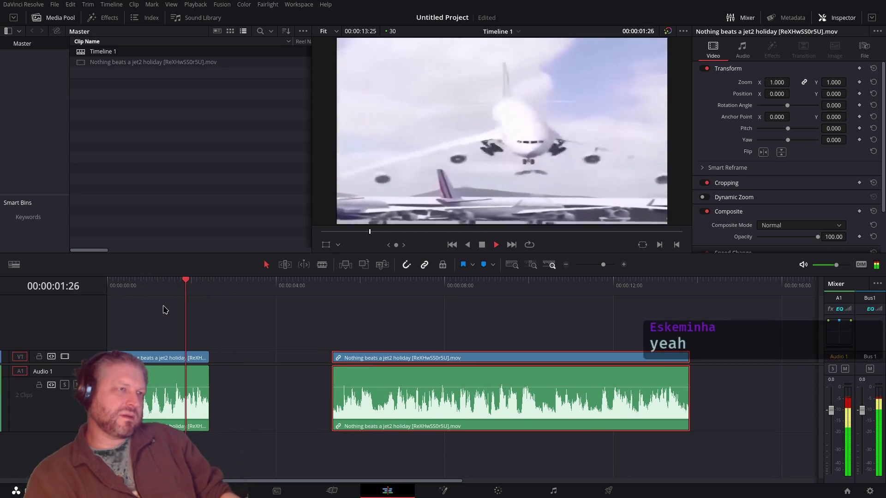
{"action": "key", "text": "space"}
Step: Save the project and delete the cabin portion after the cut
{"action": "key", "text": "ctrl+s"}
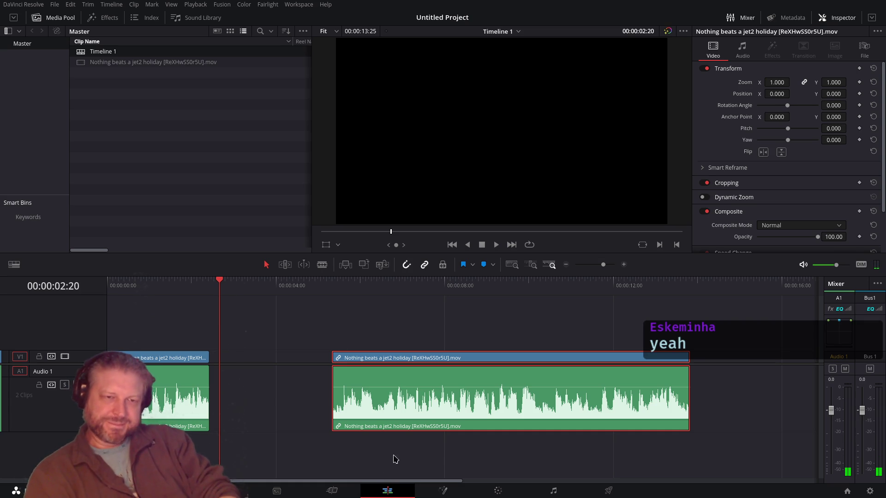
{"action": "key", "text": "Delete"}
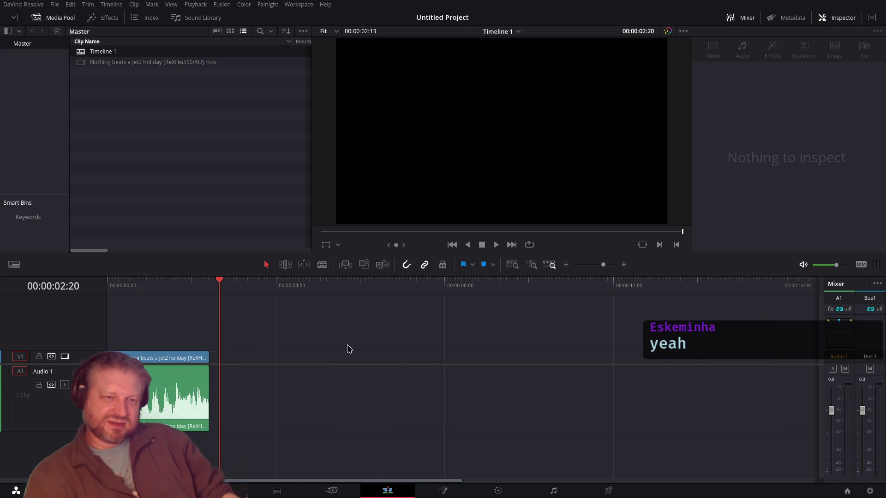
{"action": "left_click", "coordinate": [208, 294]}
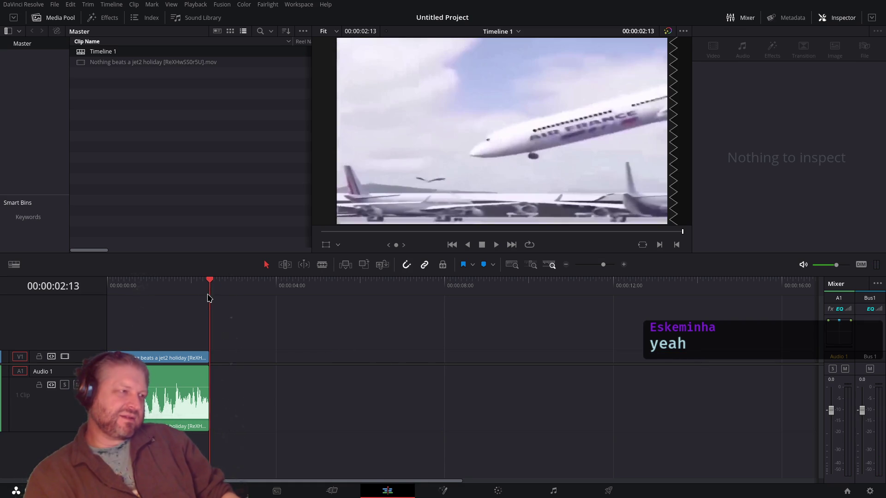
Step: Apply the memes render preset and set the destination folder to Videos/Davinci Resolve
{"action": "left_click", "coordinate": [593, 491]}
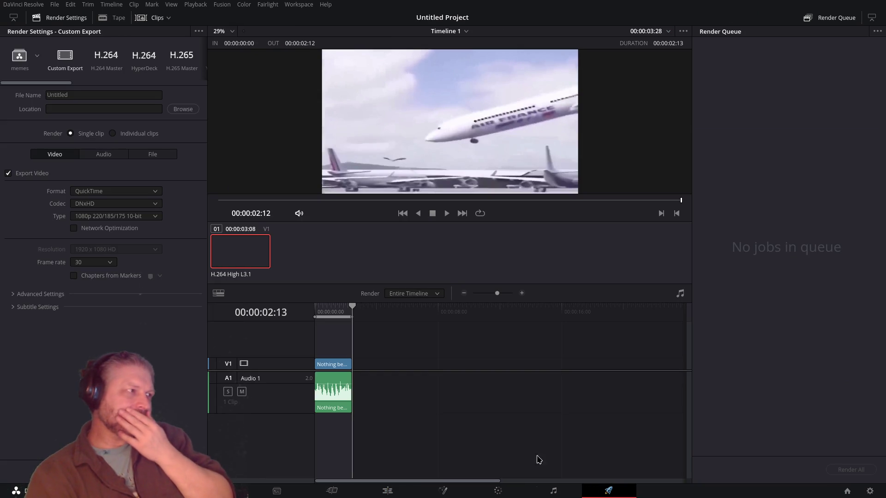
{"action": "left_click", "coordinate": [21, 70]}
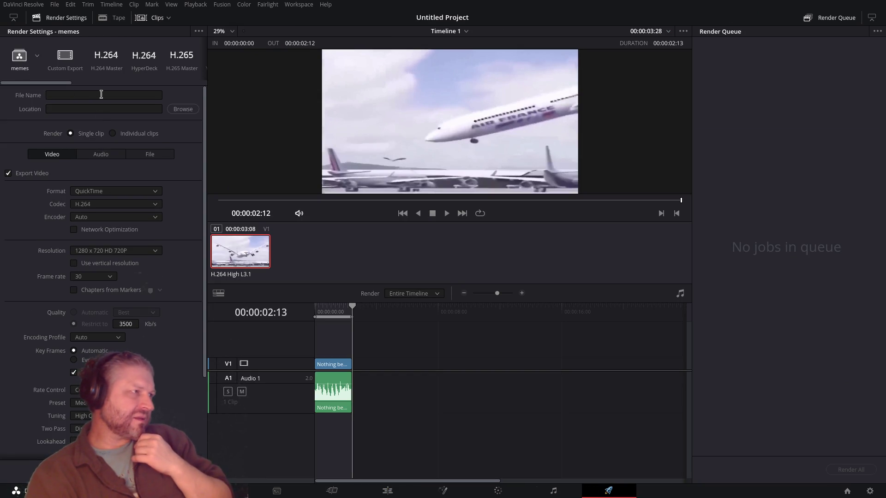
{"action": "left_click", "coordinate": [182, 109]}
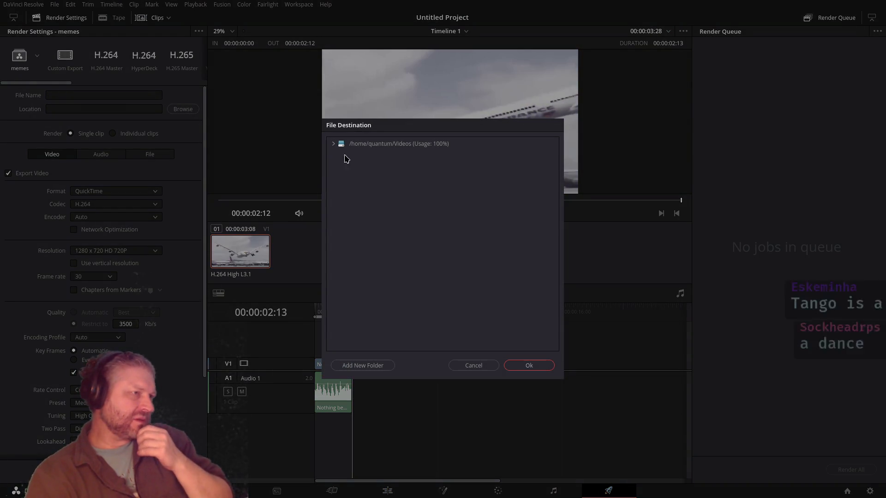
{"action": "left_click", "coordinate": [333, 144]}
{"action": "left_click", "coordinate": [366, 156]}
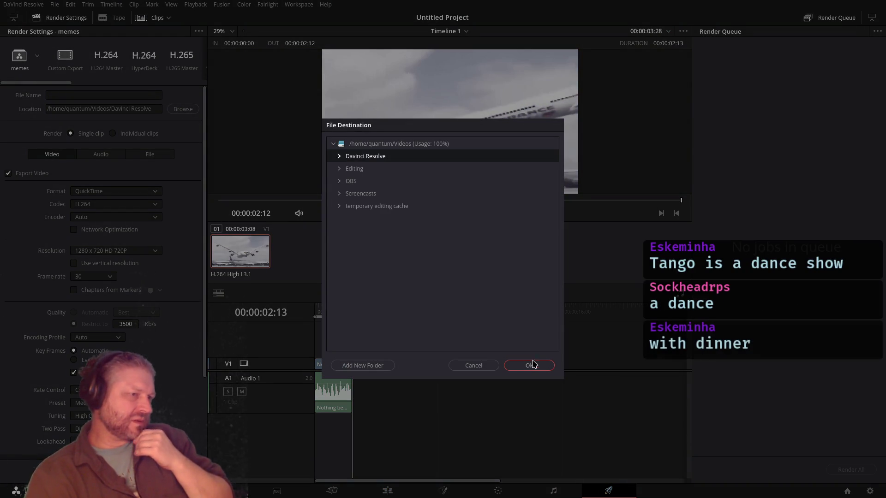
{"action": "left_click", "coordinate": [530, 365]}
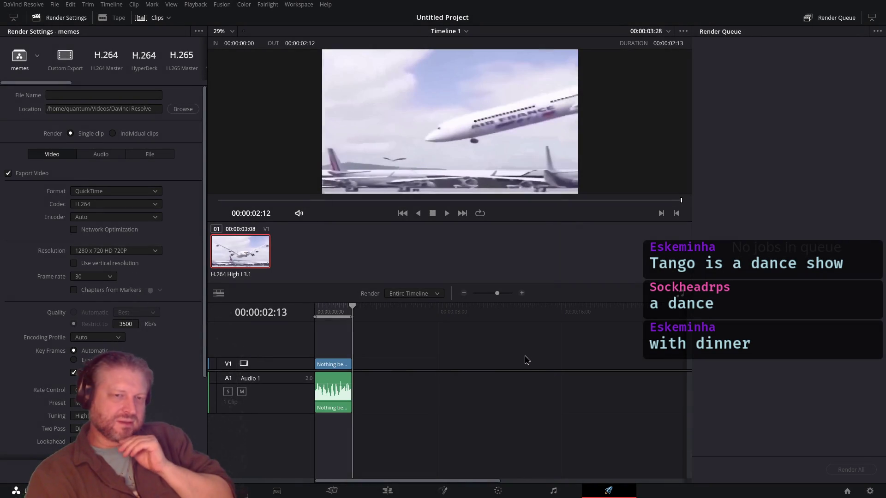
Step: Name the output Jet Blue holiday, add it to the render queue and render it
{"action": "left_click", "coordinate": [98, 95]}
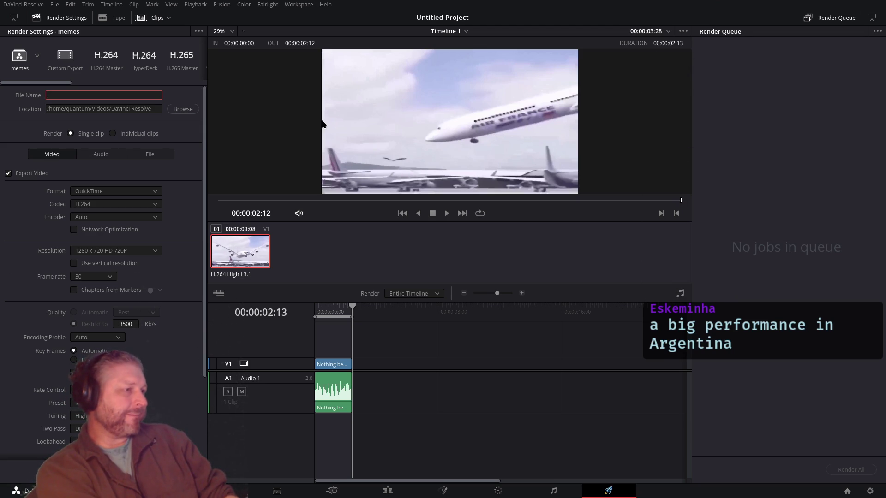
{"action": "type", "text": "jetBlue ho"}
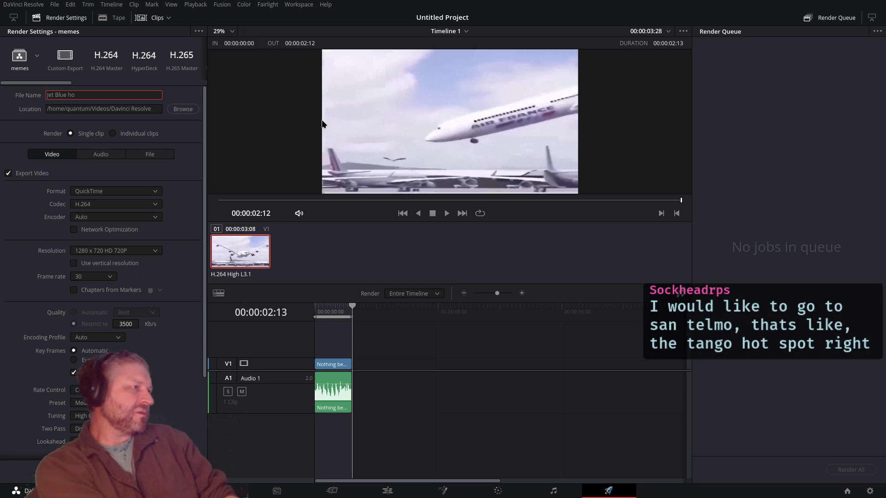
{"action": "type", "text": "liday"}
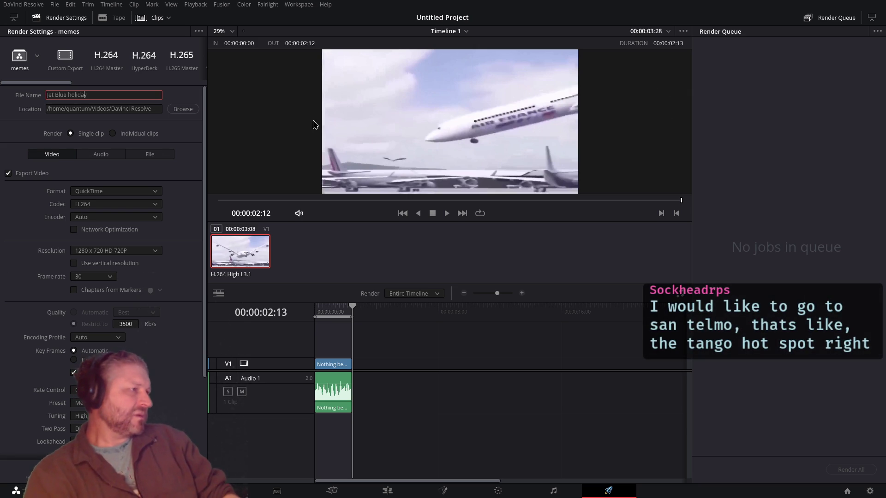
{"action": "key", "text": "Return"}
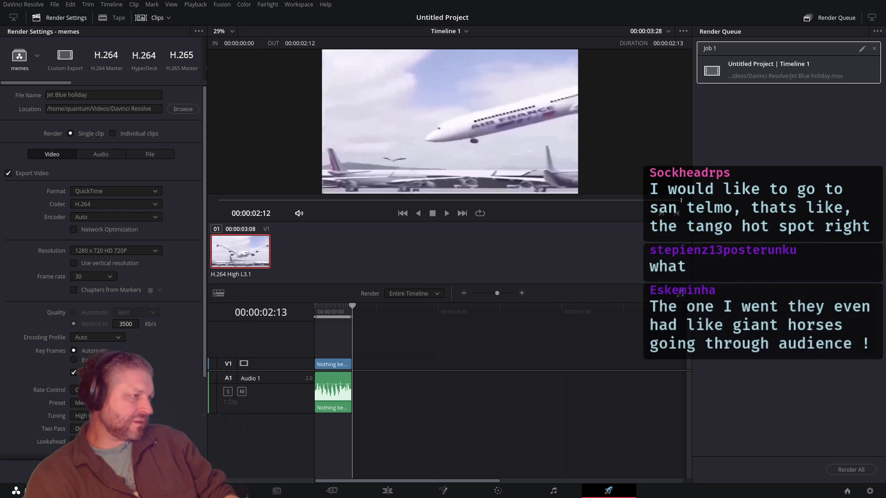
{"action": "left_click", "coordinate": [851, 470]}
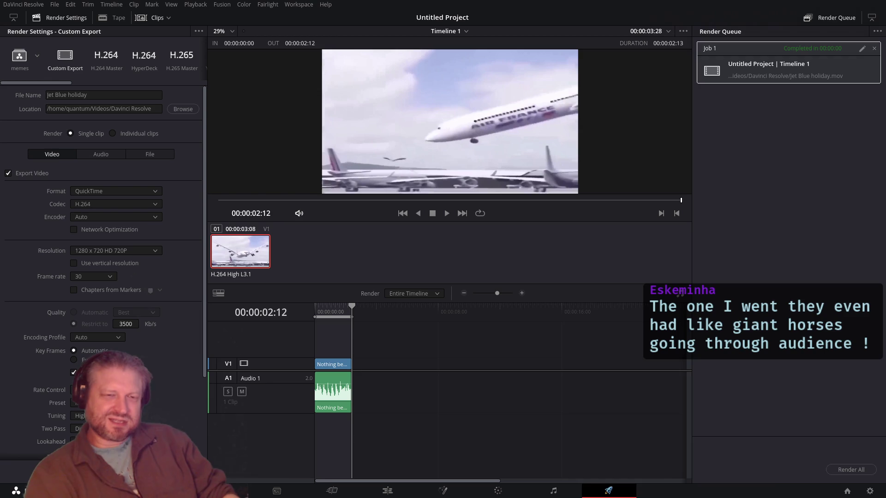
{"action": "key", "text": "alt+Left"}
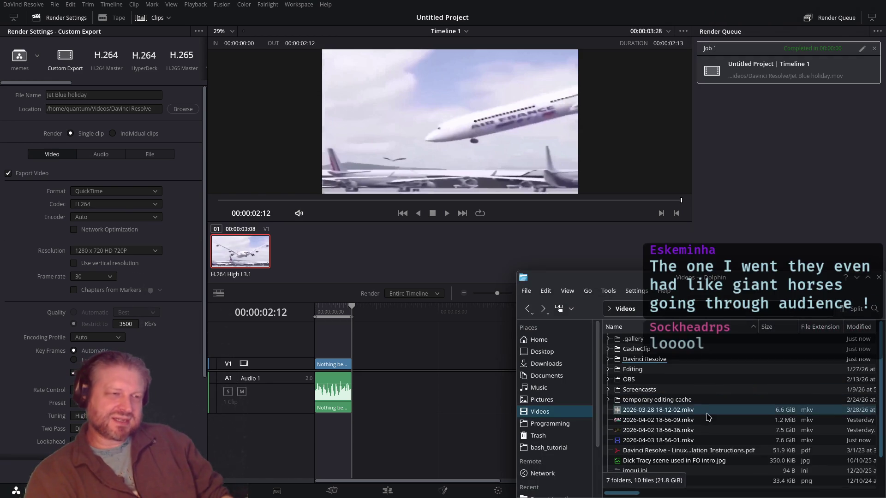
Step: Check Jet Blue holiday.mov in the Davinci Resolve folder, then return to Resolve's application menu
{"action": "double_click", "coordinate": [714, 418]}
{"action": "scroll", "coordinate": [705, 412], "scroll_direction": "down", "scroll_amount": 1}
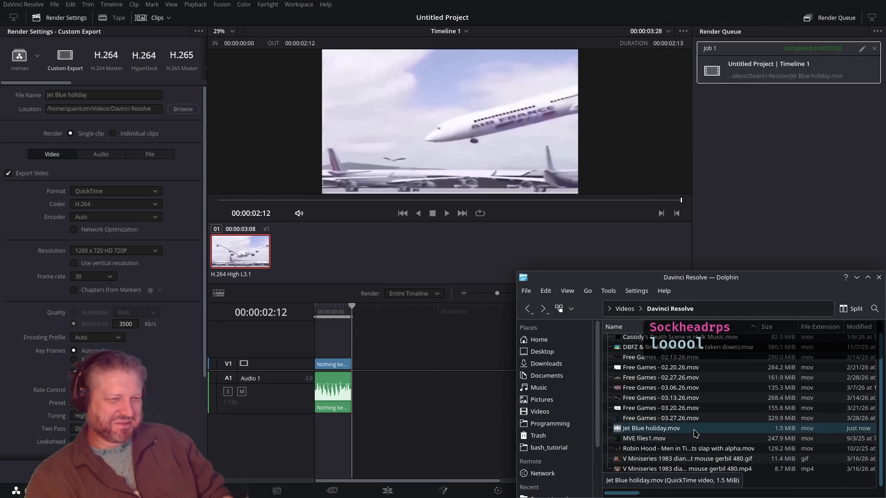
{"action": "key", "text": "alt+Left"}
{"action": "key", "text": "alt+Left"}
{"action": "key", "text": "alt+Left"}
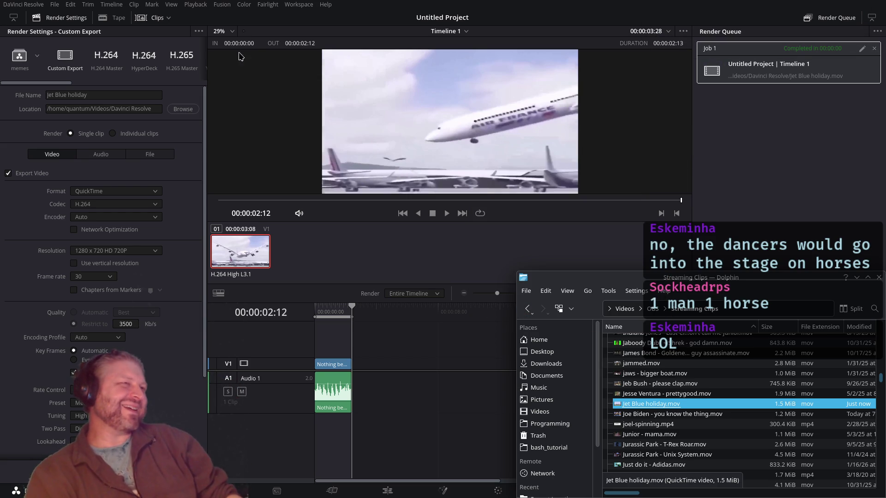
{"action": "left_click", "coordinate": [466, 7]}
{"action": "left_click", "coordinate": [27, 4]}
Step: Quit DaVinci Resolve without saving changes
{"action": "left_click", "coordinate": [29, 59]}
{"action": "left_click", "coordinate": [407, 277]}
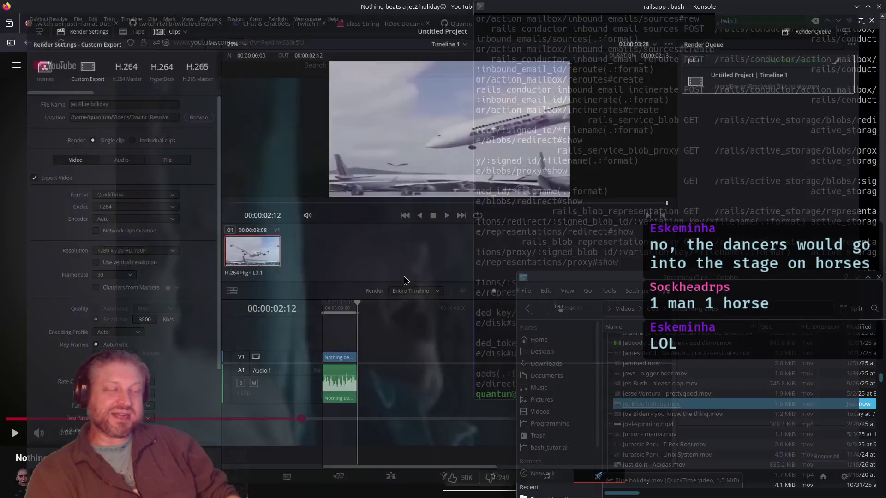
{"action": "left_click", "coordinate": [318, 4]}
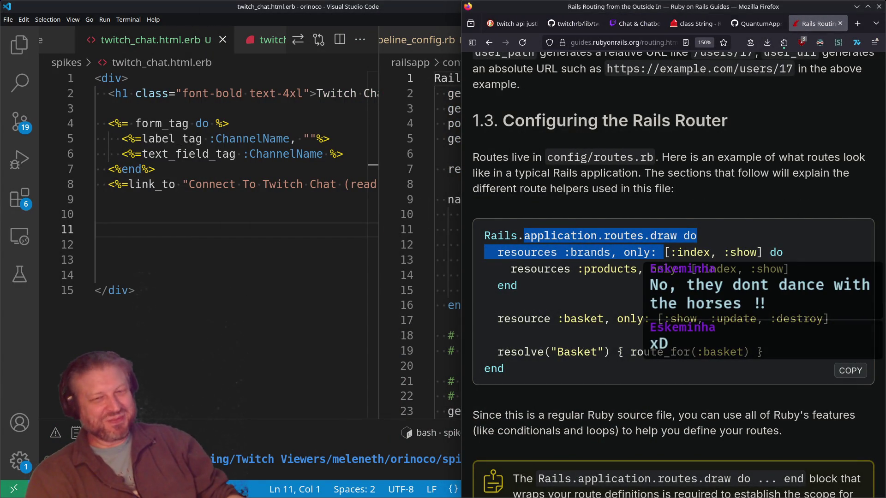
Step: Preview Jet Blue holiday.mov from the file manager, then switch over to OBS Studio
{"action": "key", "text": "alt+Tab"}
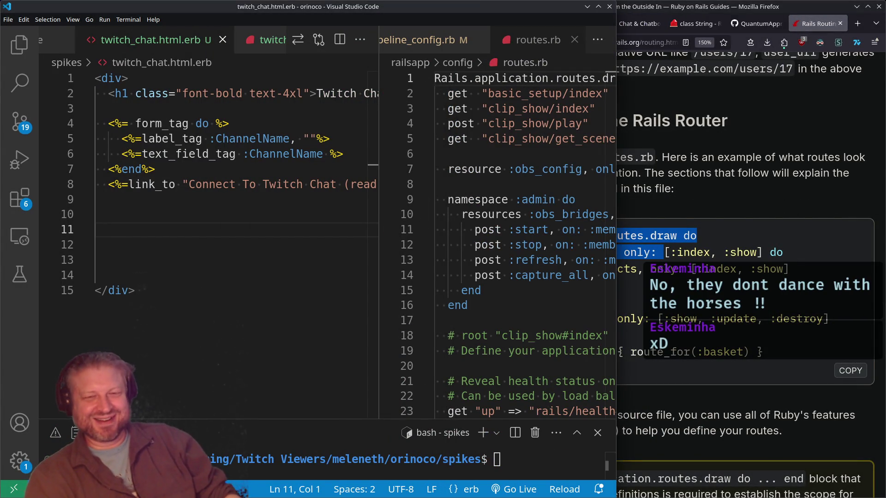
{"action": "key", "text": "alt+Tab"}
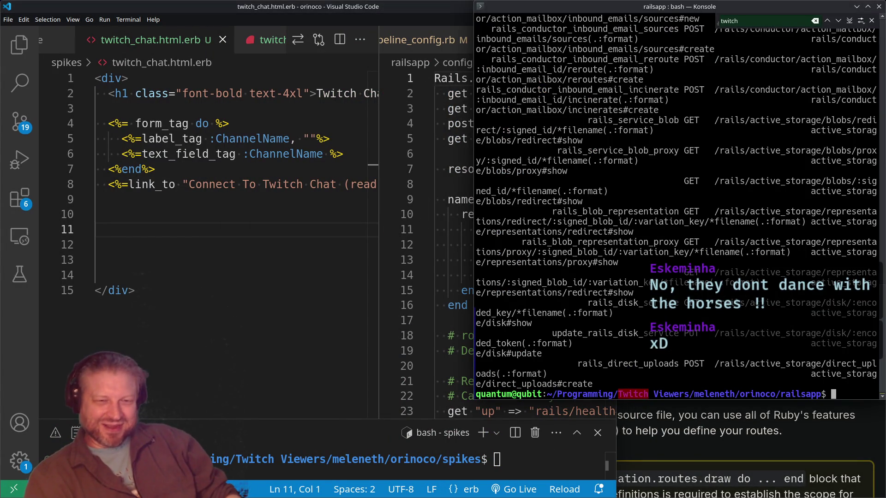
{"action": "key", "text": "alt+Tab"}
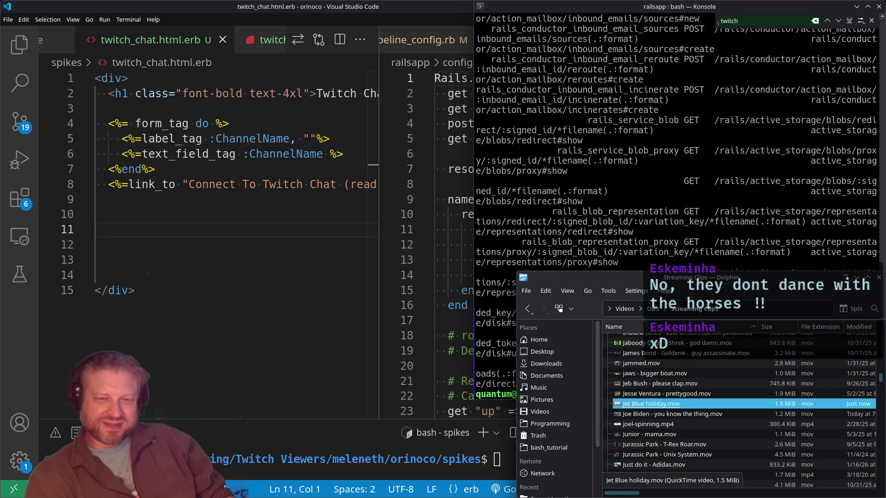
{"action": "key", "text": "Return"}
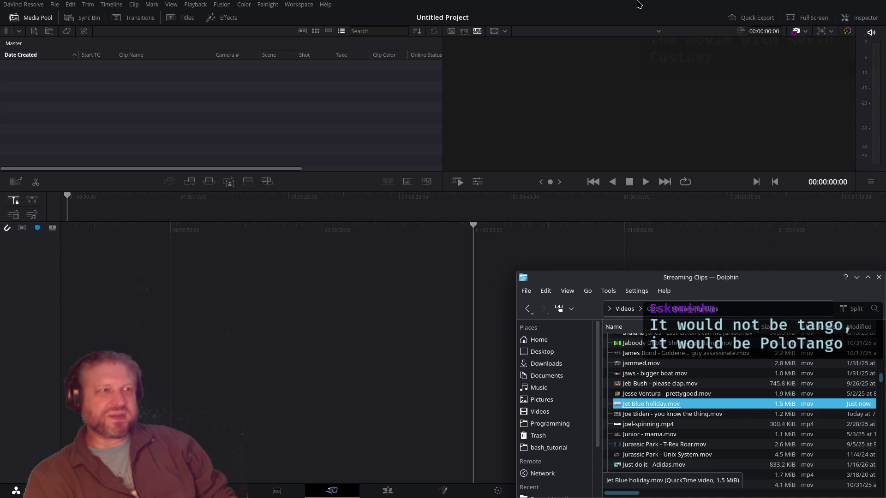
{"action": "left_click", "coordinate": [510, 5]}
{"action": "left_click", "coordinate": [23, 4]}
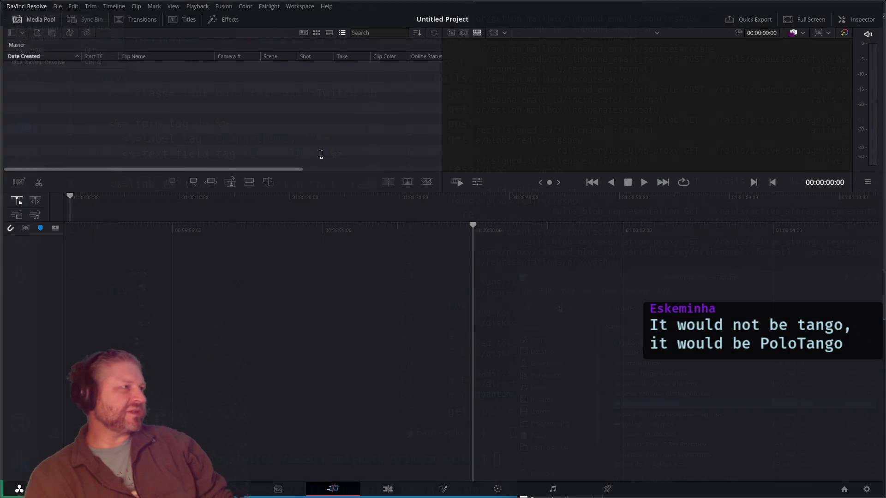
{"action": "key", "text": "alt+Tab"}
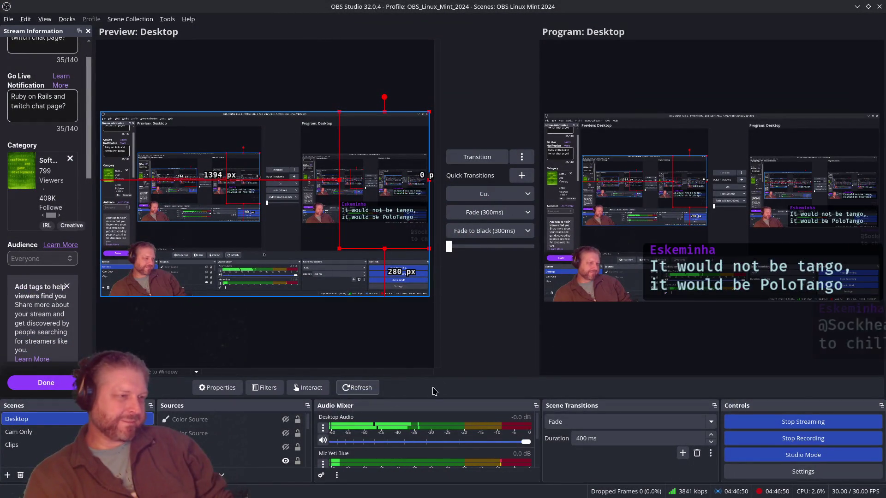
Step: Rearrange the OBS docks, then add a media source named jetblue to the Clips scene
{"action": "mouse_move", "coordinate": [430, 405]}
{"action": "left_mouse_down"}
{"action": "mouse_move", "coordinate": [424, 346]}
{"action": "mouse_move", "coordinate": [426, 416]}
{"action": "left_mouse_up"}
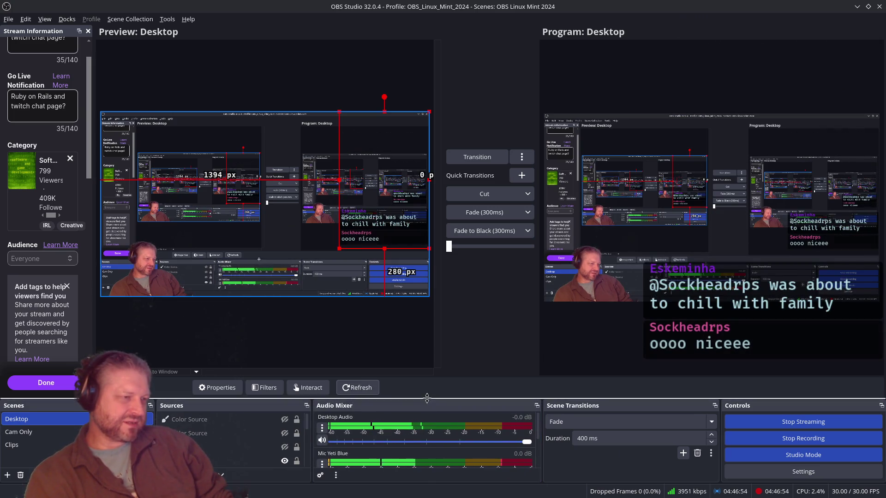
{"action": "left_click_drag", "start_coordinate": [428, 397], "coordinate": [438, 253]}
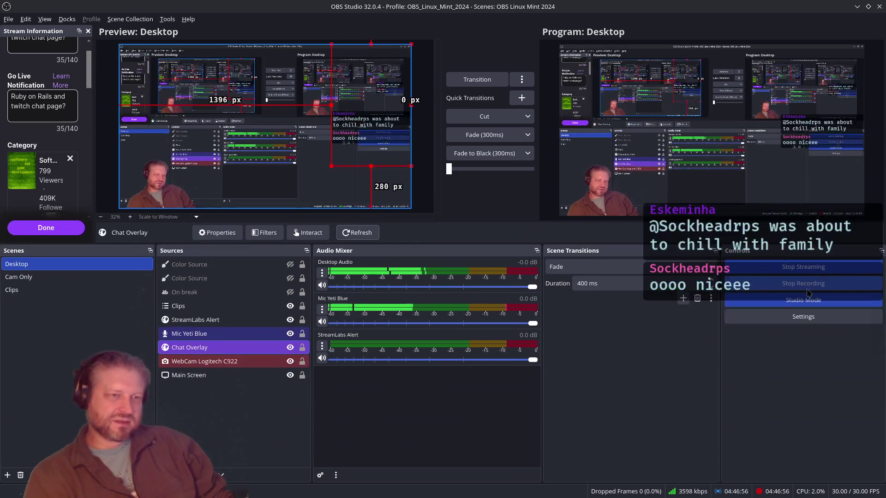
{"action": "left_click", "coordinate": [36, 290]}
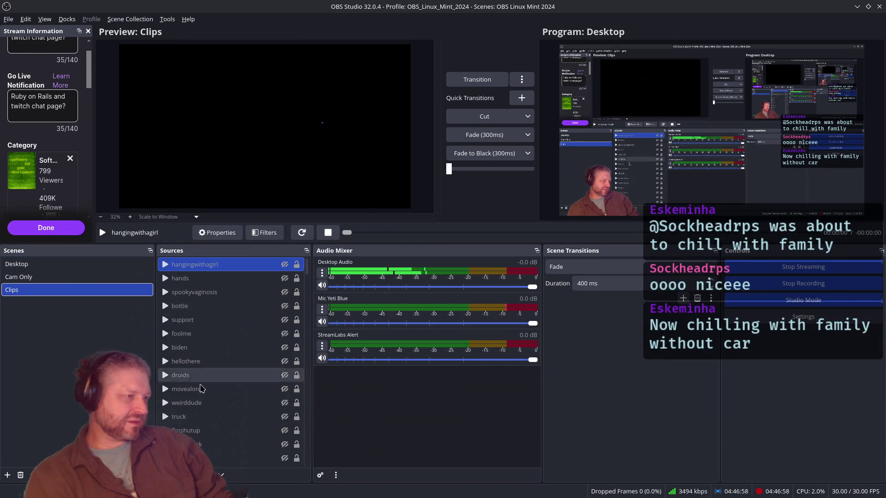
{"action": "left_click", "coordinate": [166, 475]}
{"action": "left_click", "coordinate": [200, 376]}
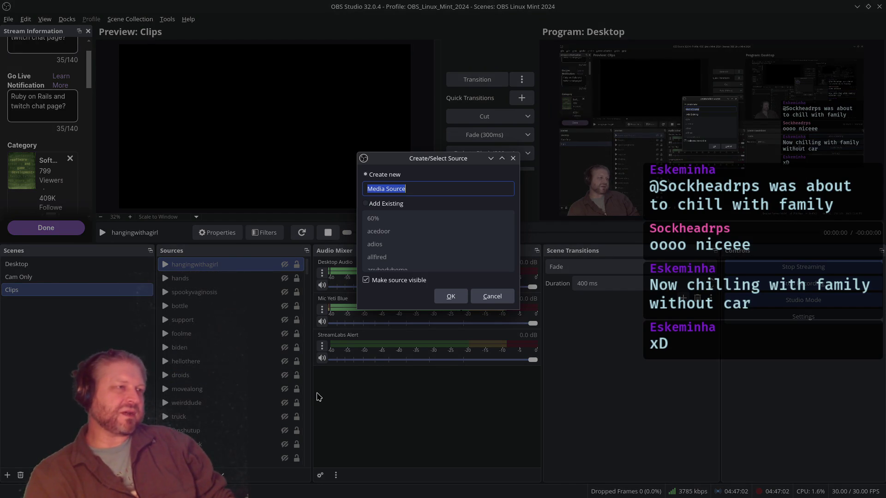
{"action": "type", "text": "jetb"}
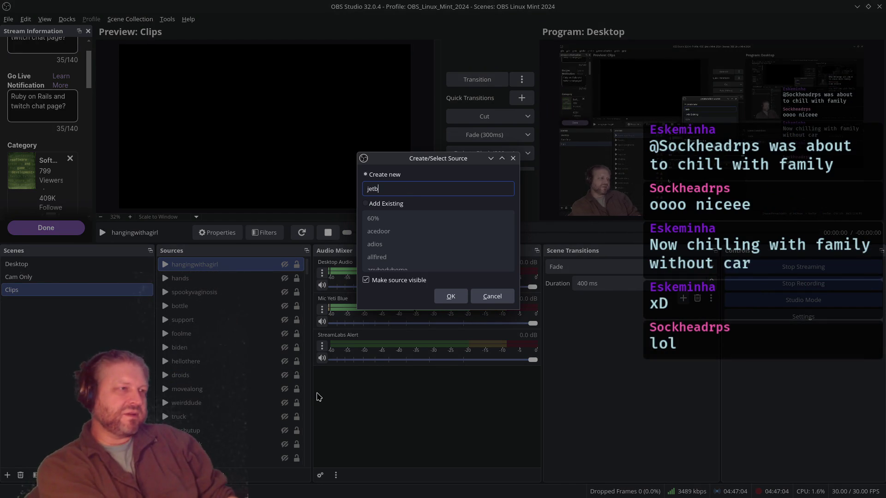
{"action": "type", "text": "lue"}
{"action": "left_click", "coordinate": [451, 296]}
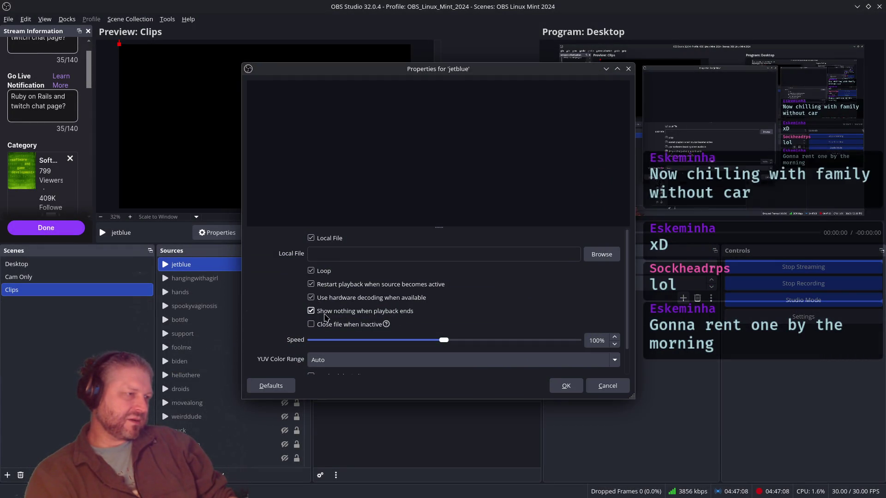
Step: Point the jetblue source at Videos/OBS/Streaming Clips/Jet Blue holiday.mov and close its settings
{"action": "left_click", "coordinate": [593, 256]}
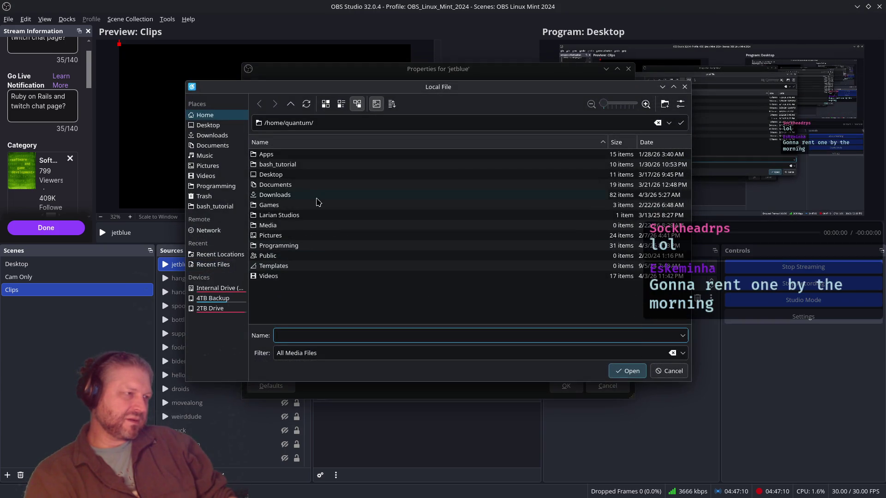
{"action": "left_click", "coordinate": [206, 176]}
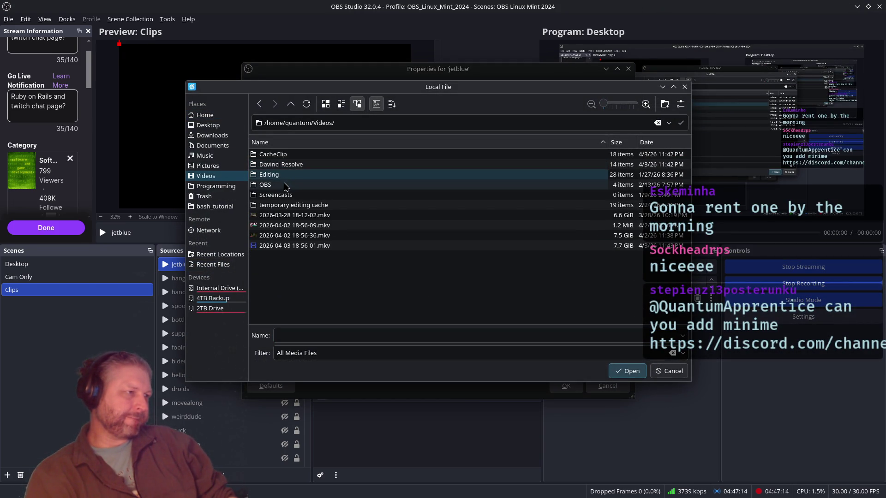
{"action": "double_click", "coordinate": [266, 185]}
{"action": "double_click", "coordinate": [277, 154]}
{"action": "left_click", "coordinate": [290, 185]}
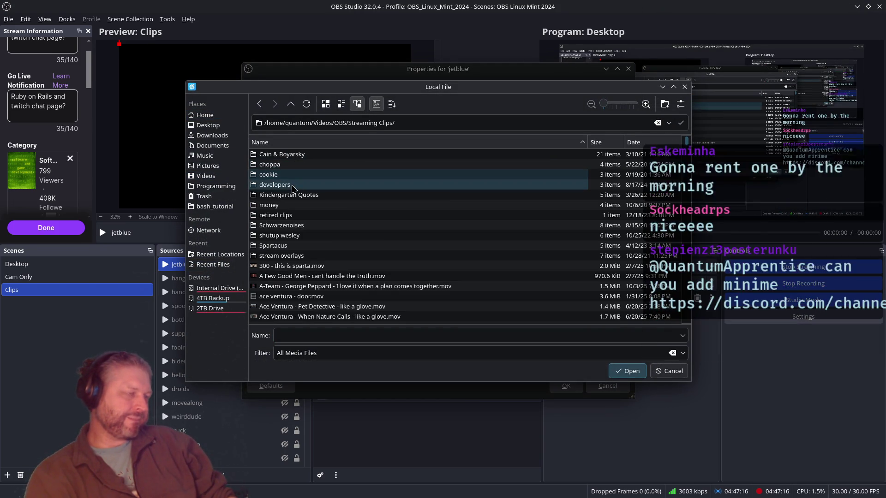
{"action": "type", "text": "jeb"}
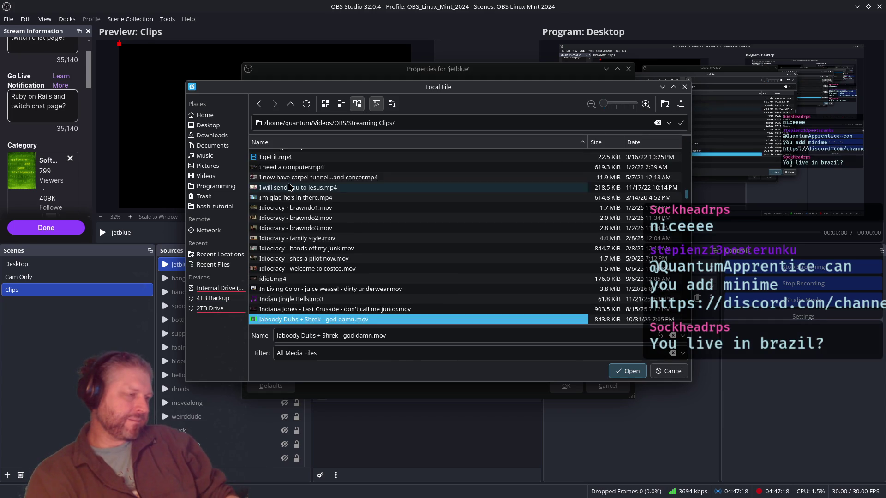
{"action": "key", "text": "Down"}
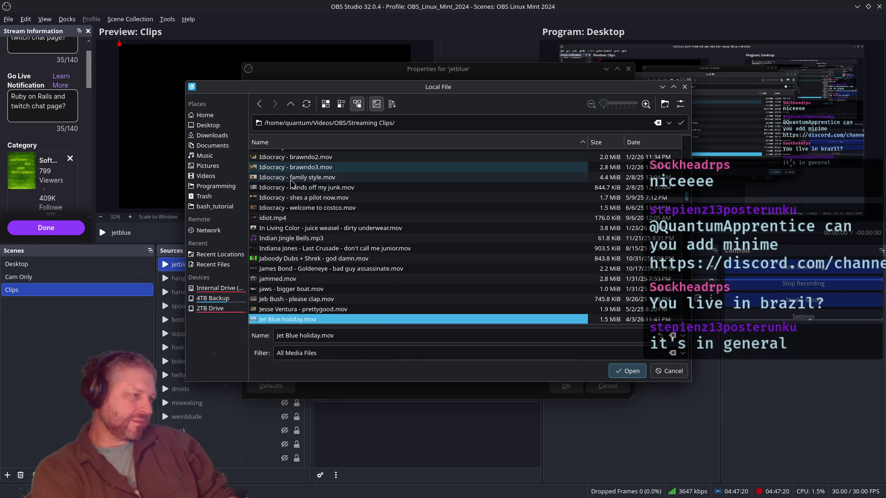
{"action": "key", "text": "Return"}
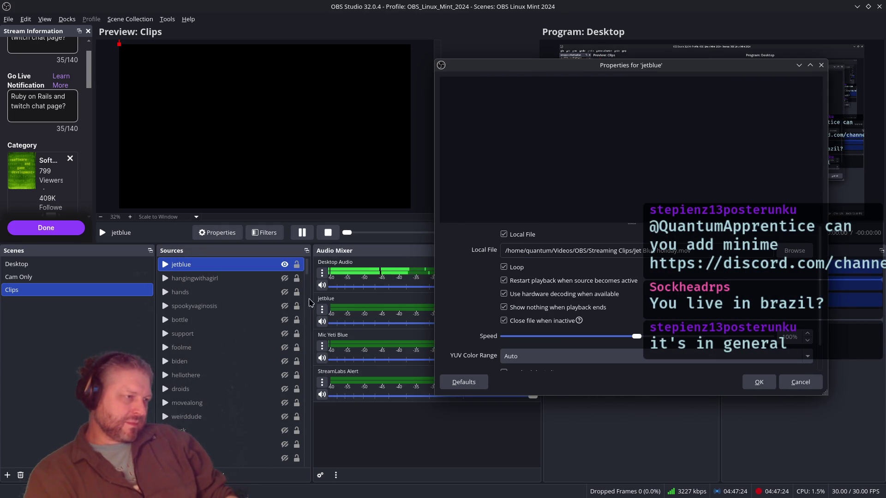
{"action": "left_click", "coordinate": [801, 382]}
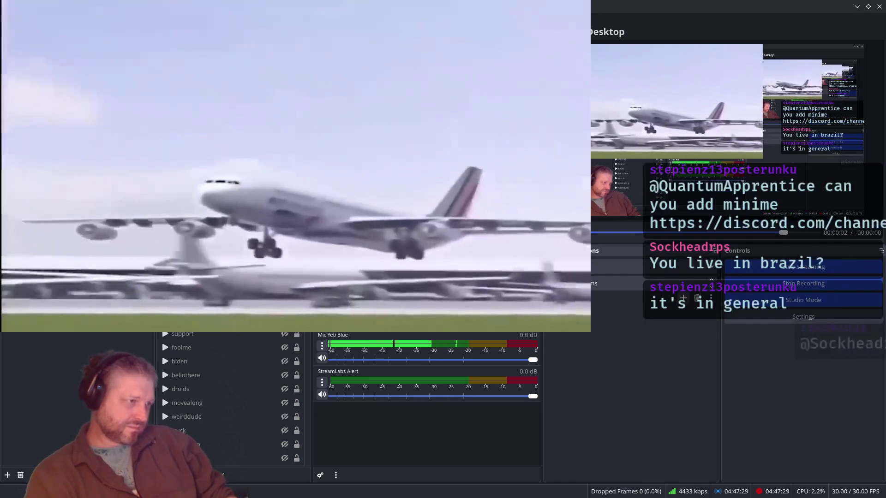
Step: Remove the jetblue audio from track 3 in Advanced Audio Properties
{"action": "left_click", "coordinate": [323, 346]}
{"action": "left_click", "coordinate": [360, 444]}
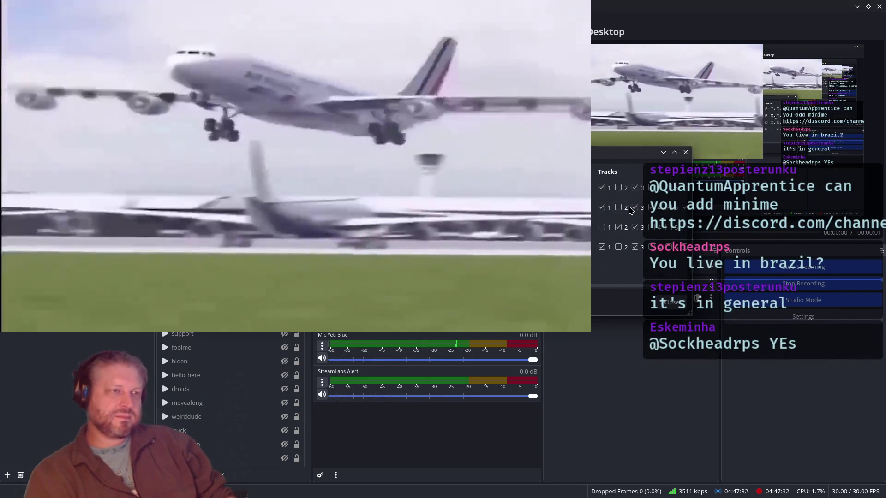
{"action": "left_click", "coordinate": [636, 207]}
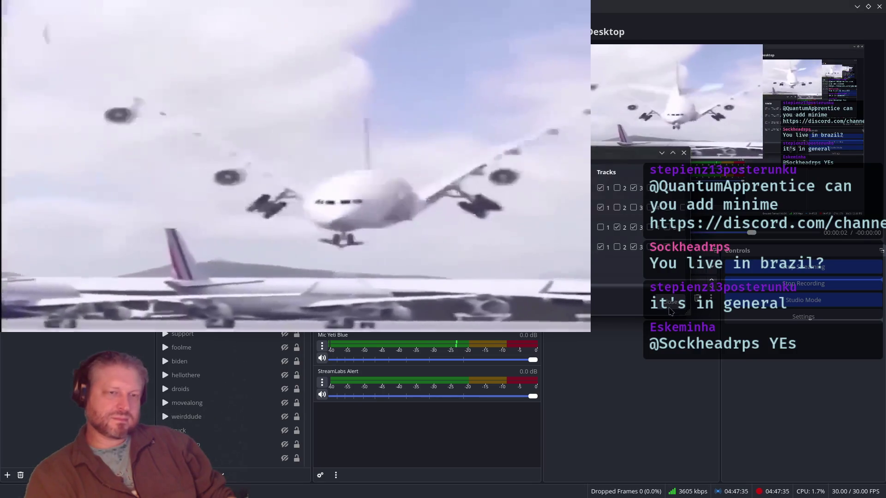
{"action": "left_click", "coordinate": [670, 303]}
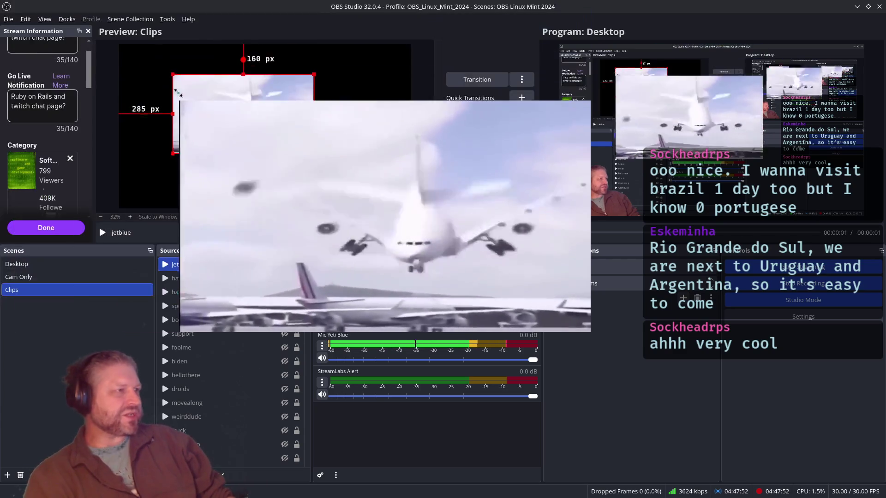
Step: Shrink and move the jetblue clip up-left, and set its volume to about -12 dB
{"action": "left_click_drag", "start_coordinate": [178, 93], "coordinate": [212, 113]}
{"action": "mouse_move", "coordinate": [266, 131]}
{"action": "left_mouse_down"}
{"action": "mouse_move", "coordinate": [256, 106]}
{"action": "mouse_move", "coordinate": [263, 100]}
{"action": "left_mouse_up"}
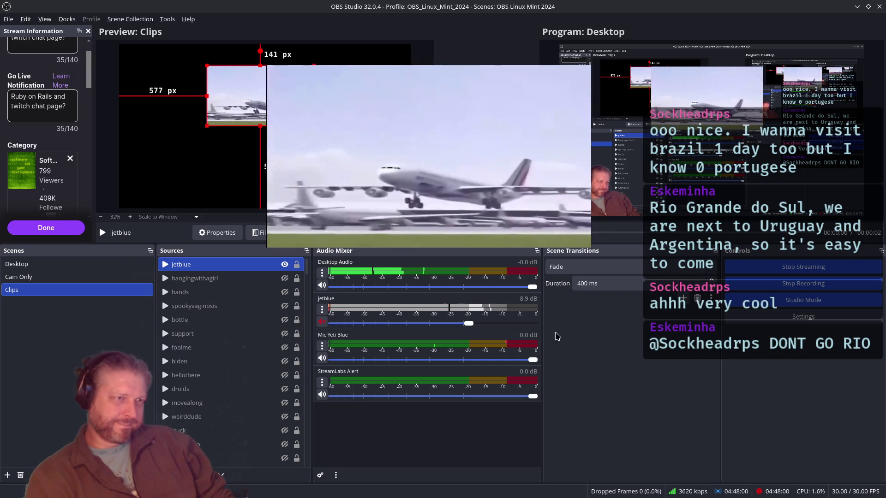
{"action": "left_click_drag", "start_coordinate": [473, 326], "coordinate": [471, 325]}
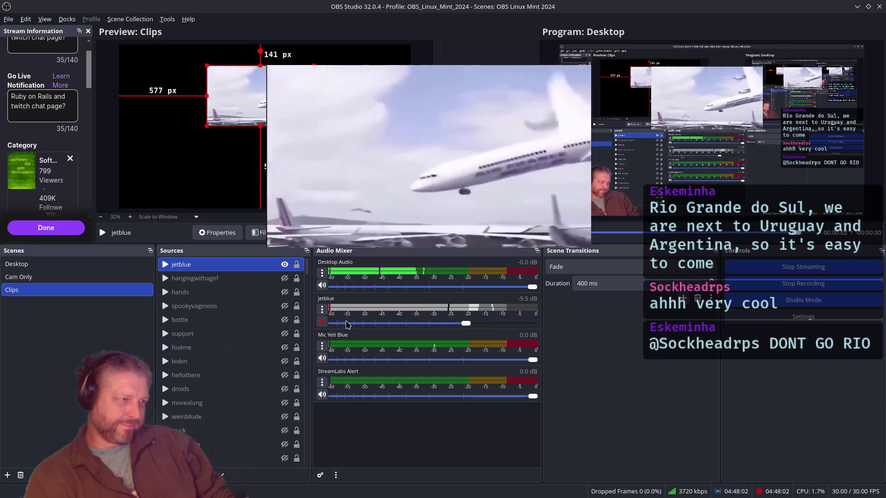
{"action": "left_click", "coordinate": [322, 311]}
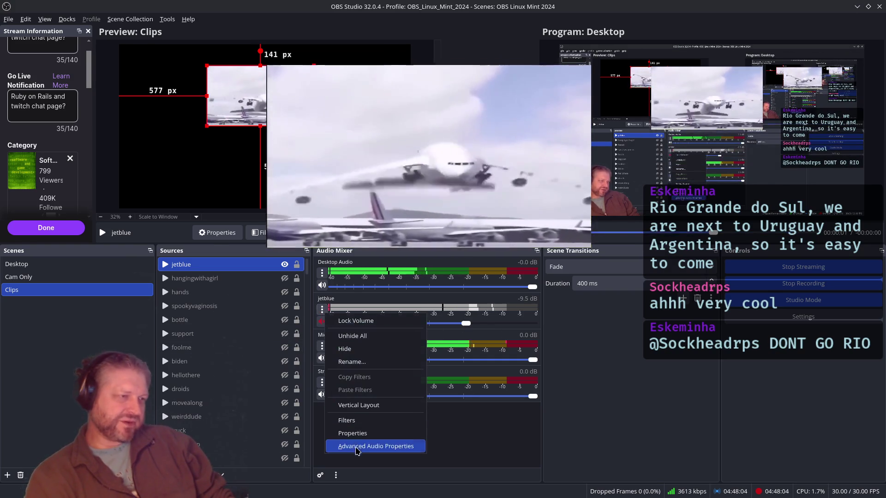
{"action": "left_click", "coordinate": [357, 450]}
{"action": "key", "text": "Escape"}
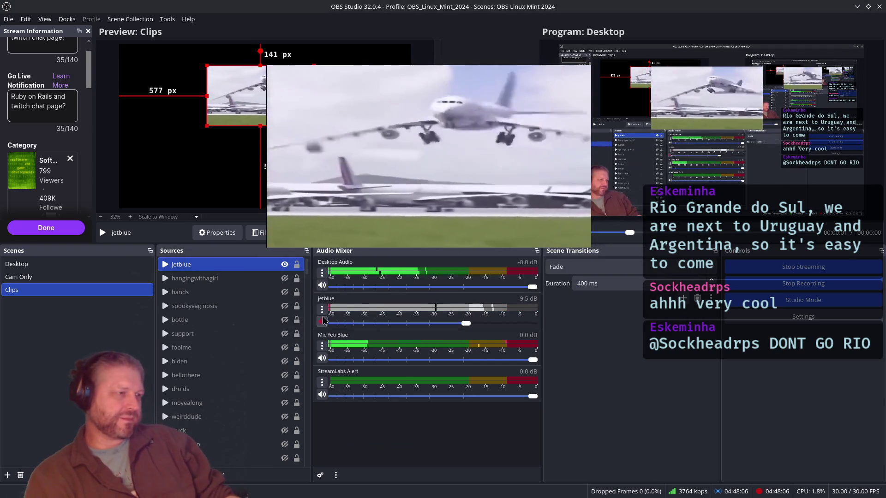
{"action": "left_click", "coordinate": [323, 321]}
{"action": "left_click_drag", "start_coordinate": [466, 324], "coordinate": [453, 324]}
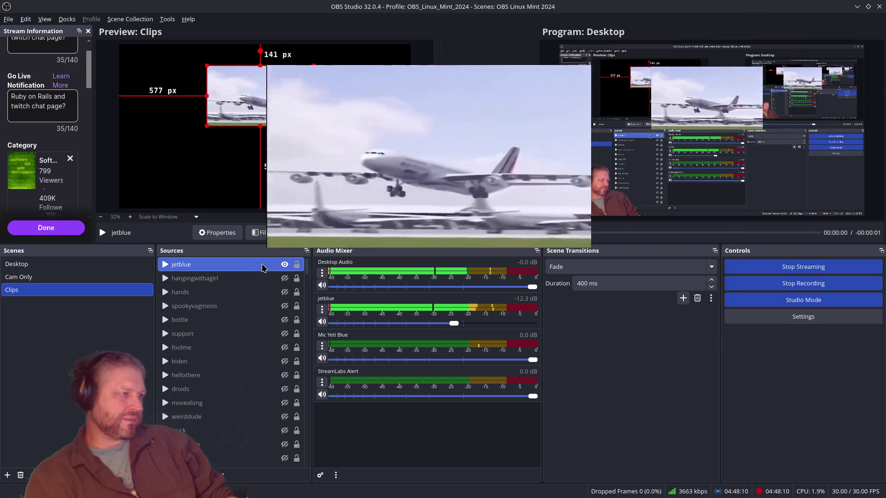
Step: Hide the jetblue source and bring the browser with Discord forward
{"action": "double_click", "coordinate": [249, 265]}
{"action": "left_click", "coordinate": [566, 386]}
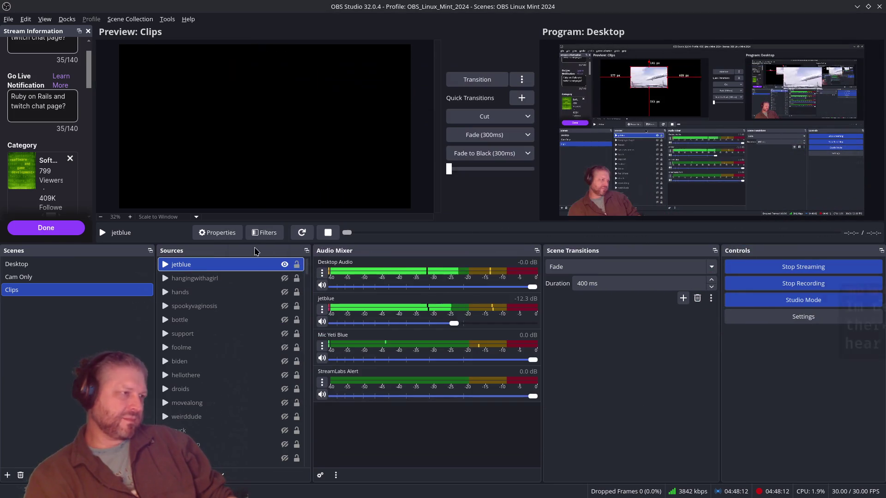
{"action": "left_click", "coordinate": [285, 265]}
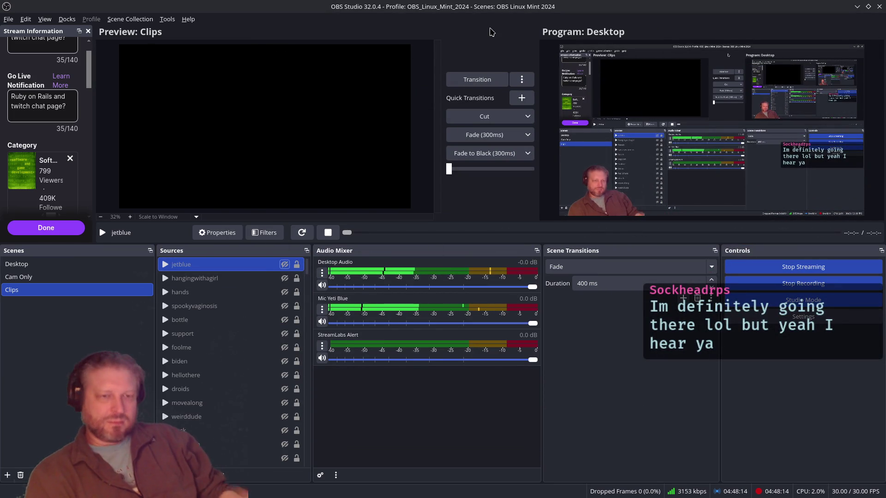
{"action": "key", "text": "alt+Tab"}
{"action": "left_click", "coordinate": [822, 23]}
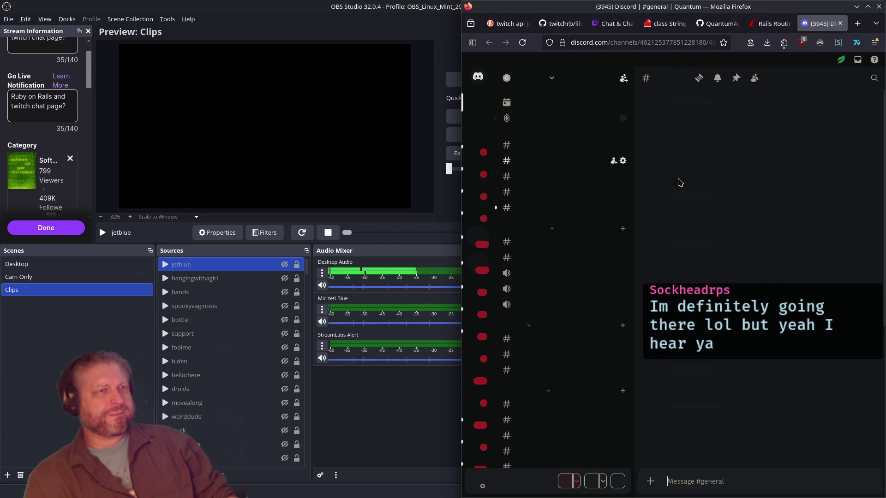
Step: Dismiss the boost popup, play the shared video in #general, then close the Discord tab
{"action": "left_click", "coordinate": [715, 346]}
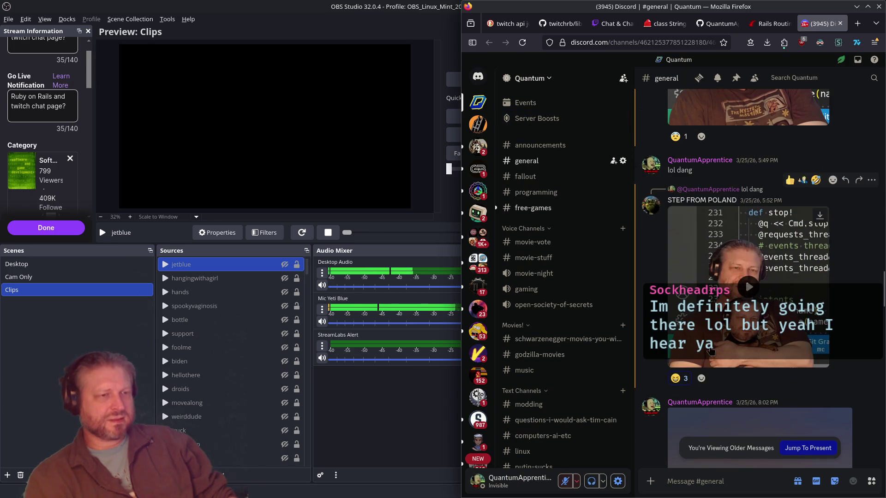
{"action": "left_click", "coordinate": [819, 216]}
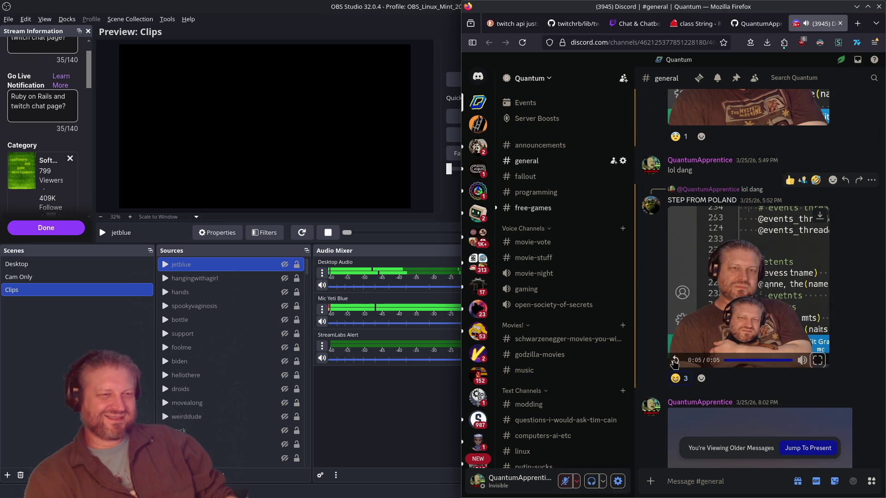
{"action": "left_click", "coordinate": [841, 23]}
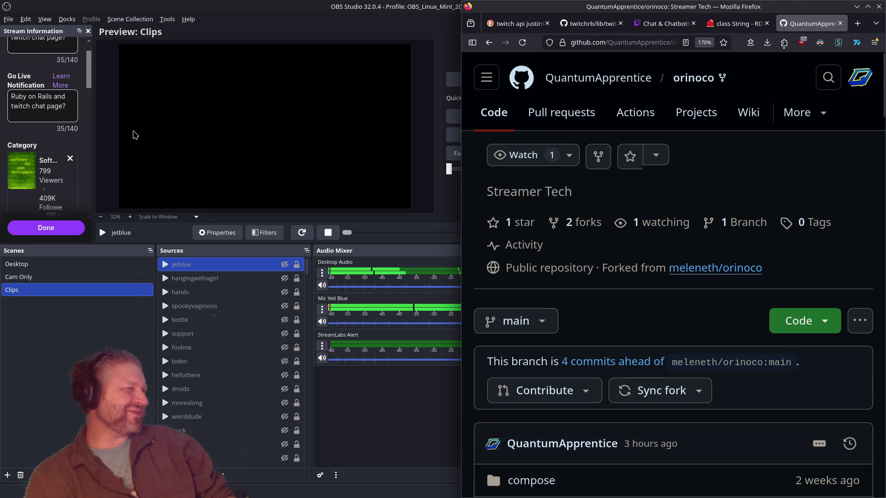
{"action": "left_click", "coordinate": [403, 416]}
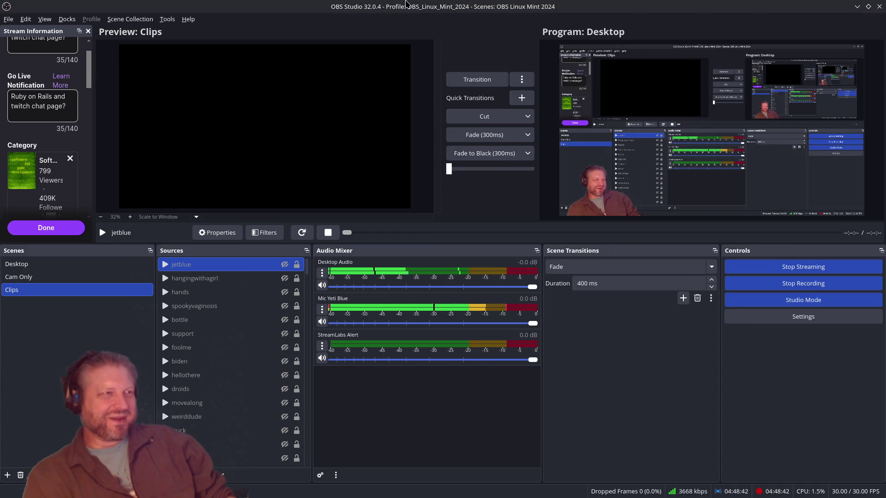
{"action": "middle_click", "coordinate": [406, 4]}
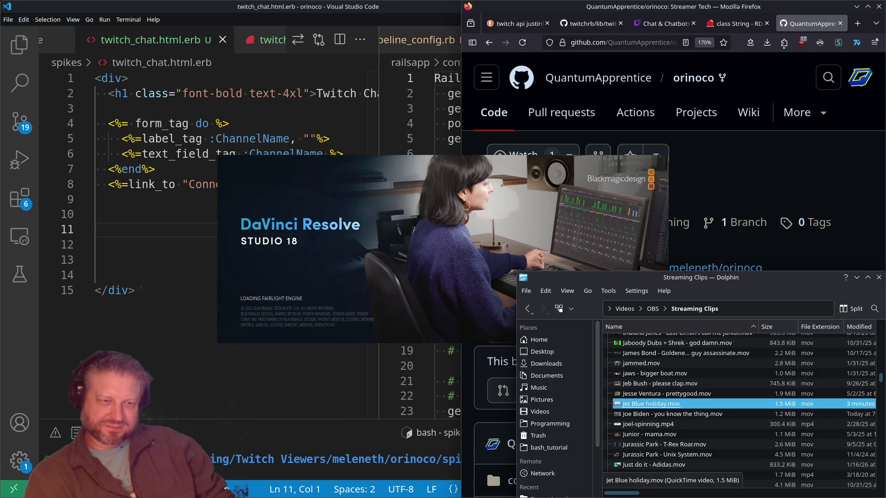
Step: Open the temp folder under temporary editing cache and play one of its clips
{"action": "key", "text": "alt+Up"}
{"action": "key", "text": "alt+Up"}
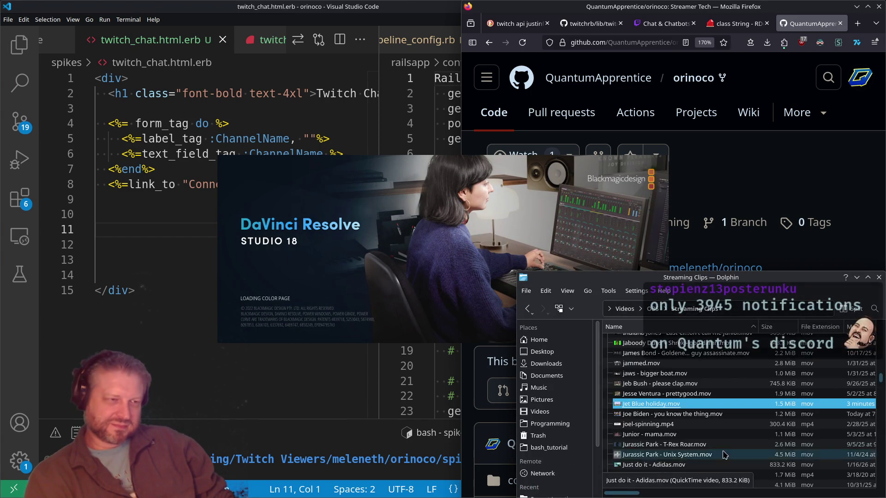
{"action": "double_click", "coordinate": [722, 400]}
{"action": "double_click", "coordinate": [685, 376]}
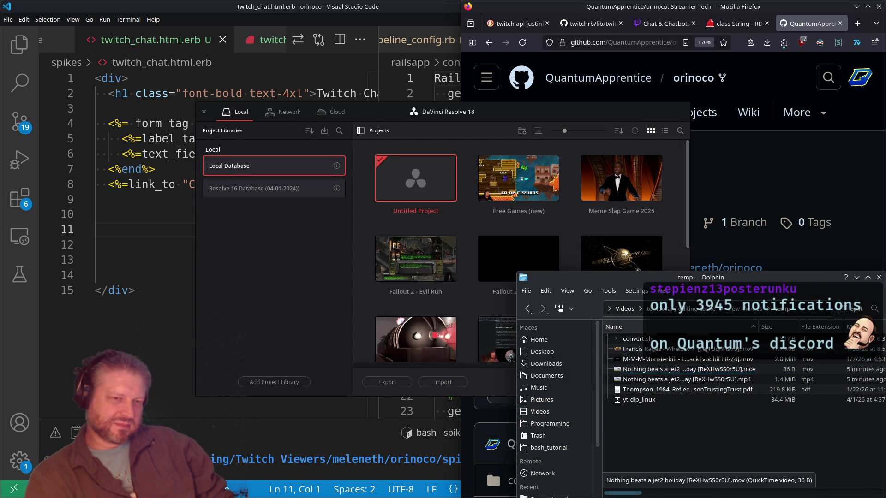
{"action": "double_click", "coordinate": [647, 380]}
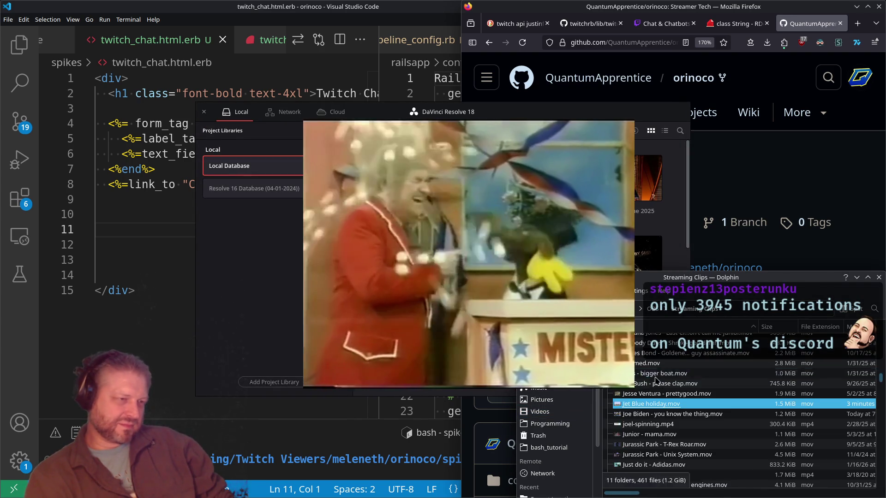
Step: Preview the source video in Downloads, then select the Kling mp4 clip
{"action": "key", "text": "alt+Left"}
{"action": "scroll", "coordinate": [706, 353], "scroll_direction": "down", "scroll_amount": 3}
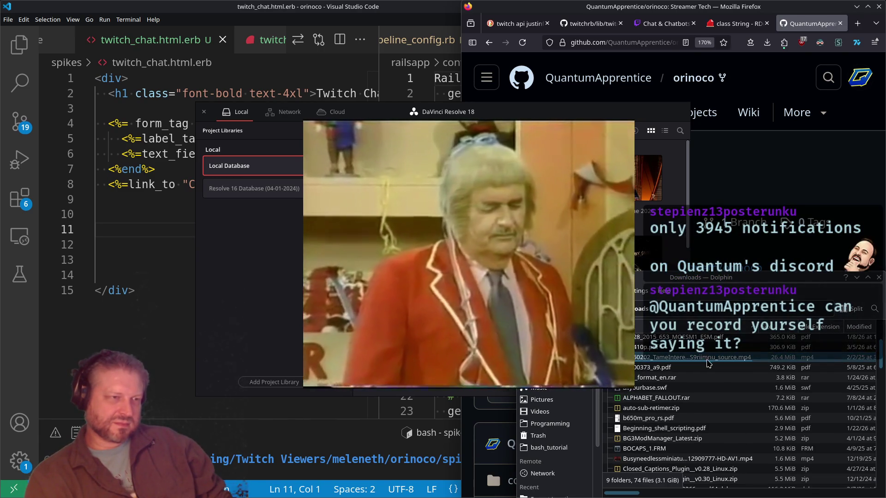
{"action": "double_click", "coordinate": [705, 358]}
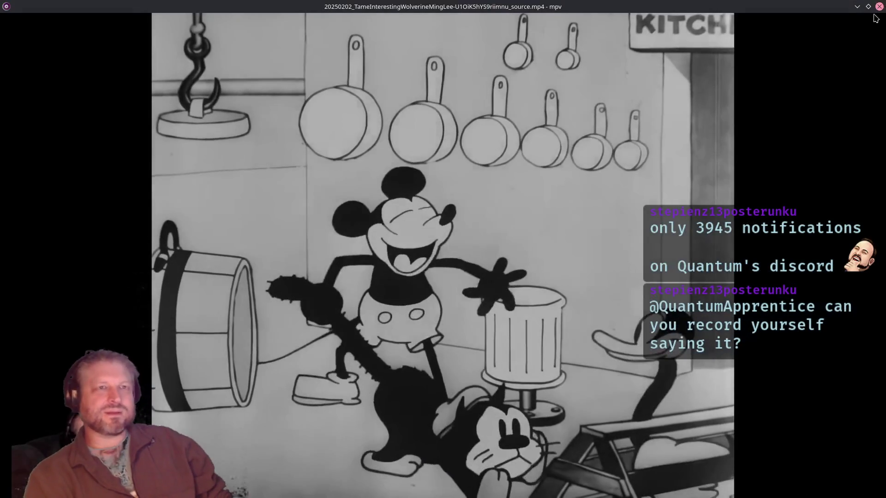
{"action": "key", "text": "q"}
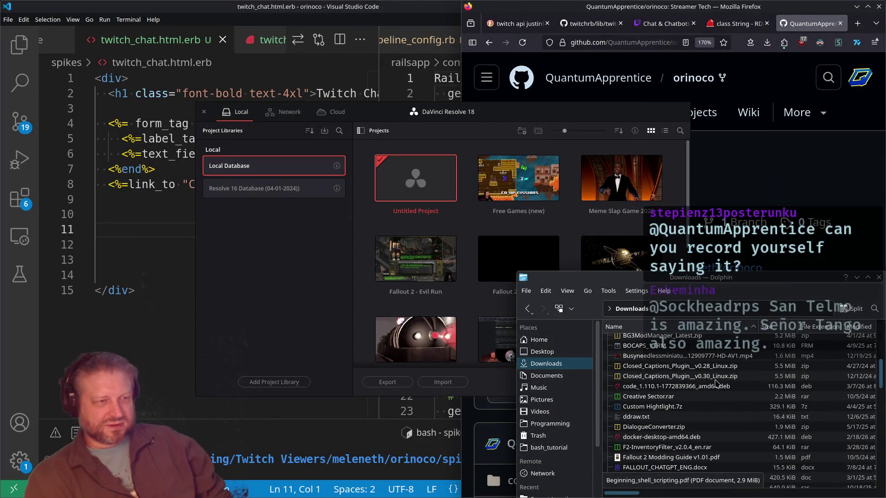
{"action": "scroll", "coordinate": [717, 383], "scroll_direction": "down", "scroll_amount": 2}
{"action": "left_click", "coordinate": [767, 46]}
{"action": "left_click", "coordinate": [683, 369]}
{"action": "scroll", "coordinate": [671, 376], "scroll_direction": "down", "scroll_amount": 5}
{"action": "scroll", "coordinate": [671, 376], "scroll_direction": "down", "scroll_amount": 2}
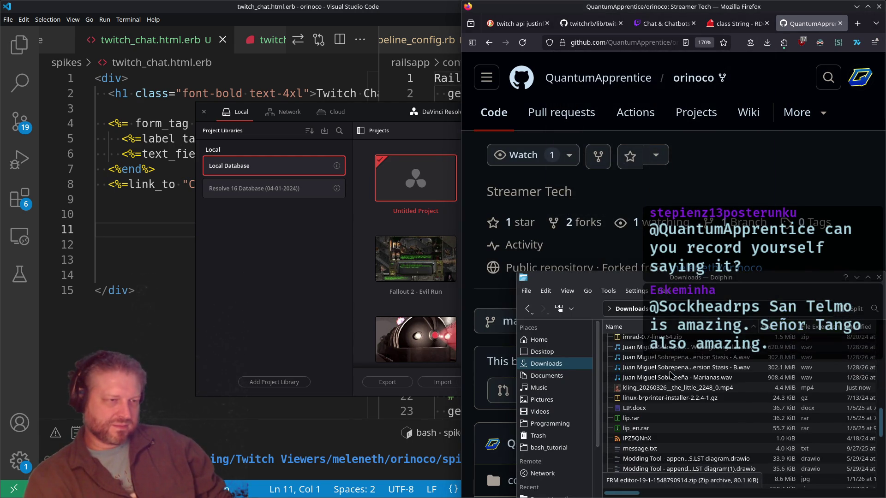
{"action": "scroll", "coordinate": [670, 388], "scroll_direction": "down", "scroll_amount": 1}
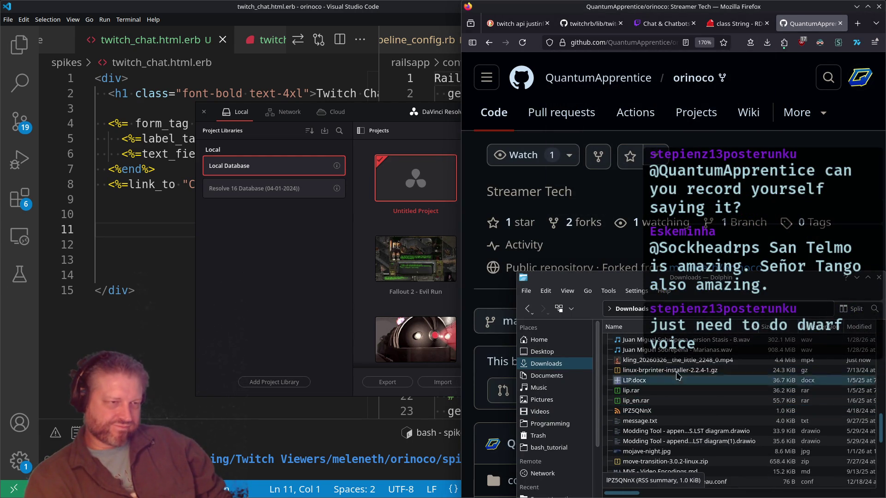
{"action": "left_click", "coordinate": [684, 364]}
Step: Delete the two jet2 holiday videos from the temp folder
{"action": "key", "text": "alt+Left"}
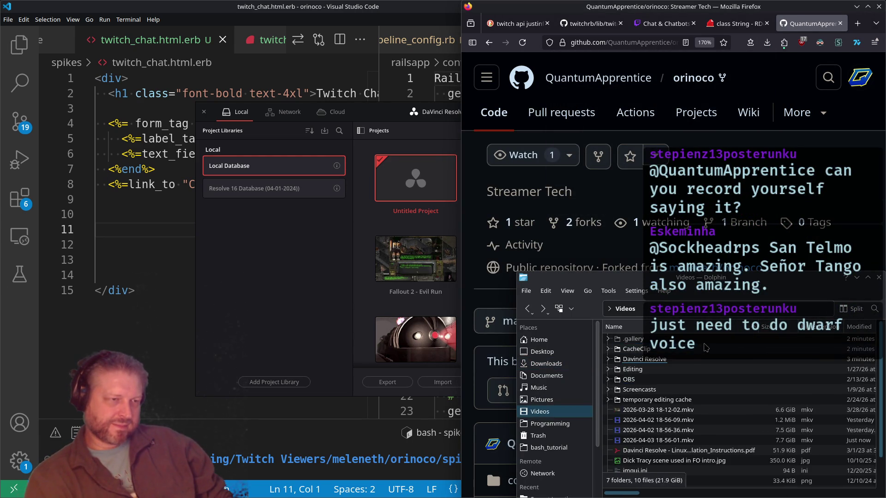
{"action": "left_click", "coordinate": [673, 380]}
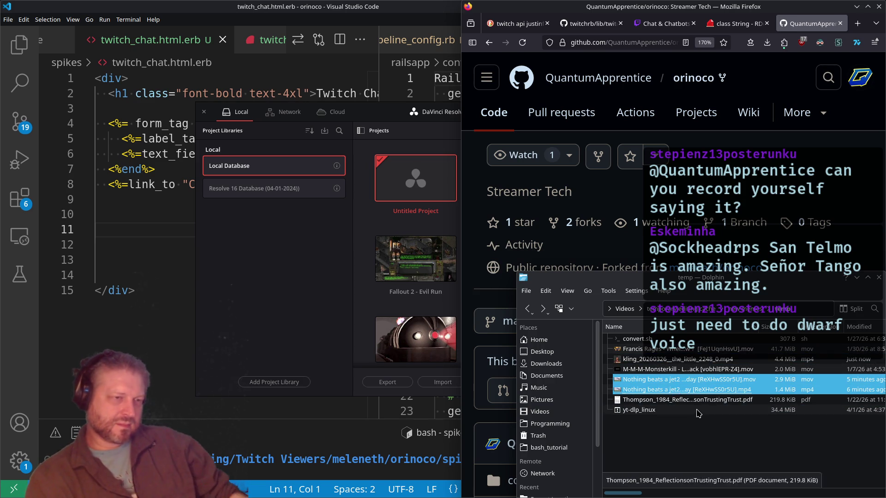
{"action": "key", "text": "Delete"}
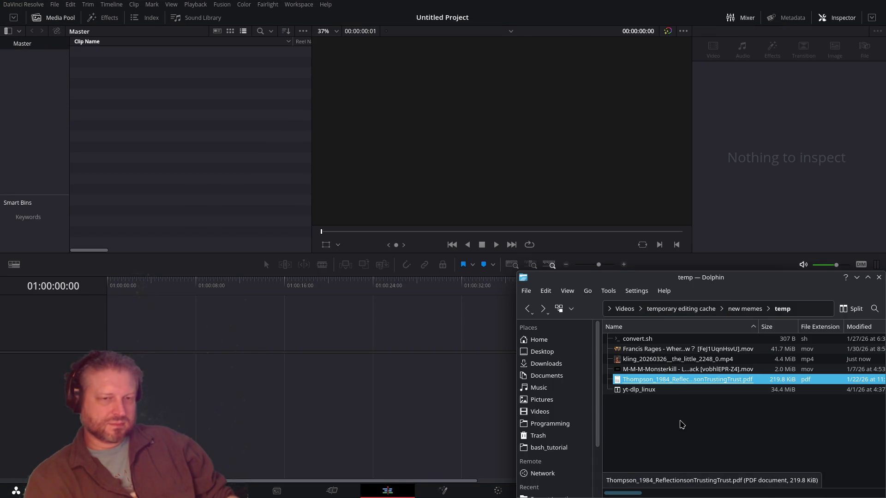
{"action": "right_click", "coordinate": [701, 413]}
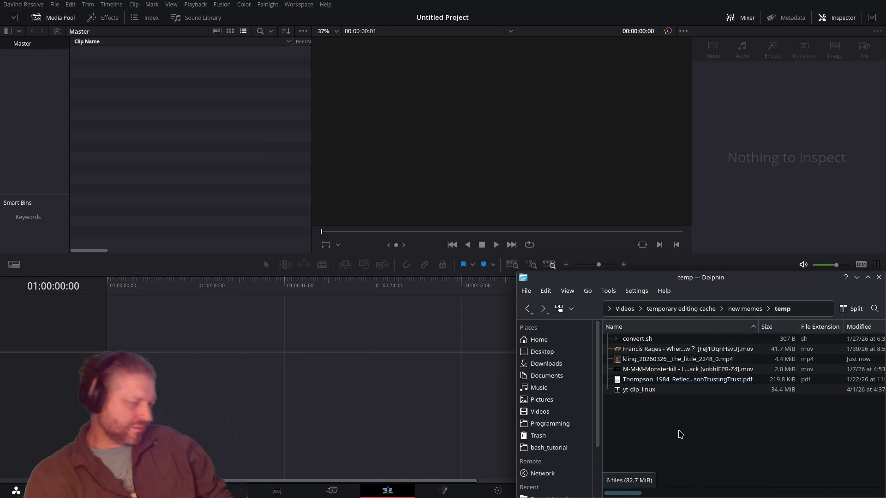
Step: Open a terminal in the temp folder and run ffmpeg -i on the Kling mp4 to inspect it
{"action": "key", "text": "shift+F4"}
{"action": "type", "text": "ffmpeg -i"}
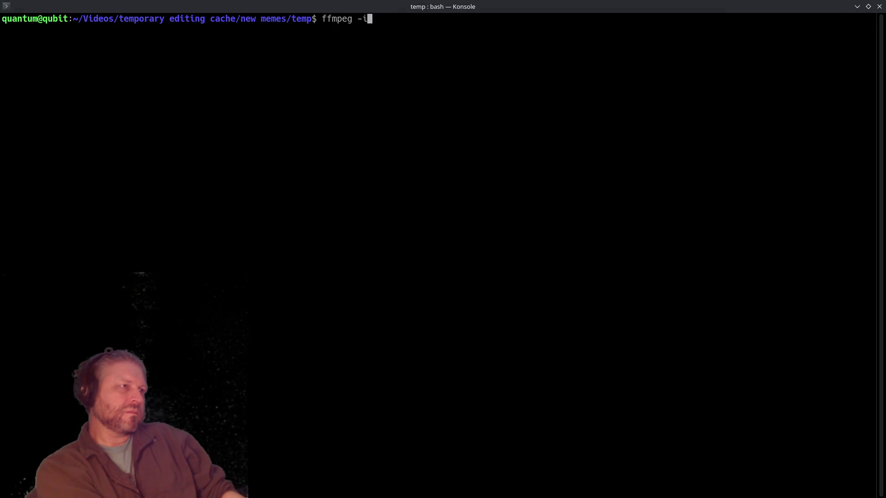
{"action": "key", "text": "Tab"}
{"action": "key", "text": "Tab"}
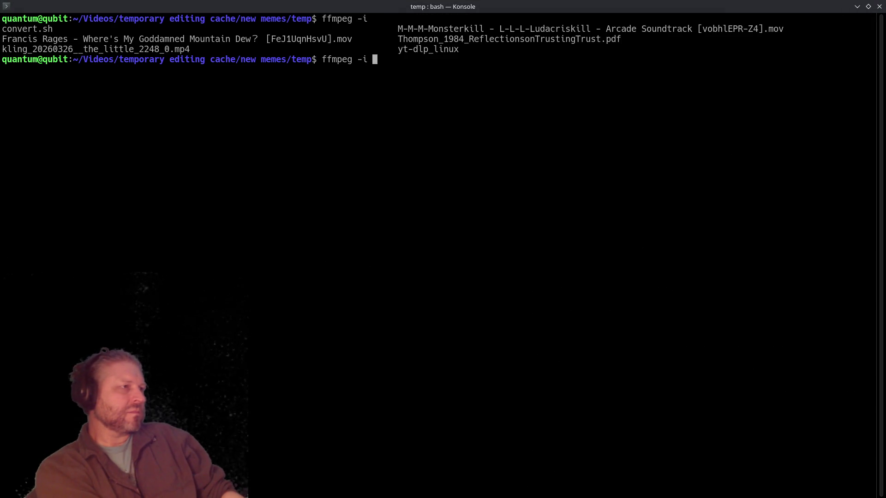
{"action": "type", "text": "k"}
{"action": "key", "text": "Tab"}
{"action": "key", "text": "Return"}
Step: Convert the Kling clip to kling_20260326__the_little_2248_0.mov with MP3 audio, then exit the terminal
{"action": "key", "text": "Up"}
{"action": "type", "text": "-acodec mp3"}
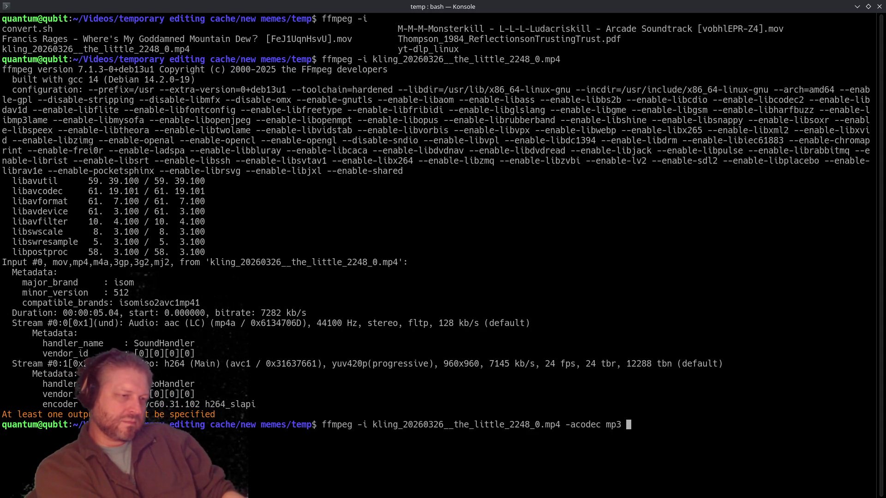
{"action": "type", "text": "k"}
{"action": "key", "text": "Tab"}
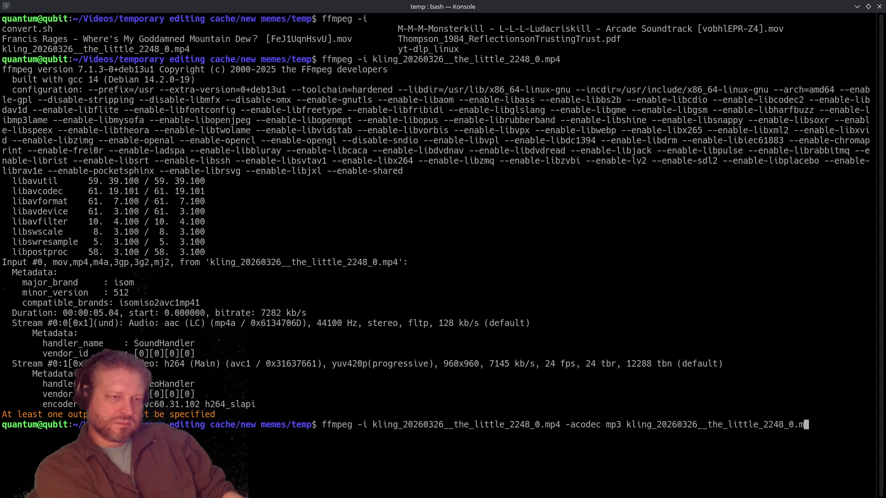
{"action": "key", "text": "BackSpace"}
{"action": "type", "text": "ov"}
{"action": "key", "text": "Return"}
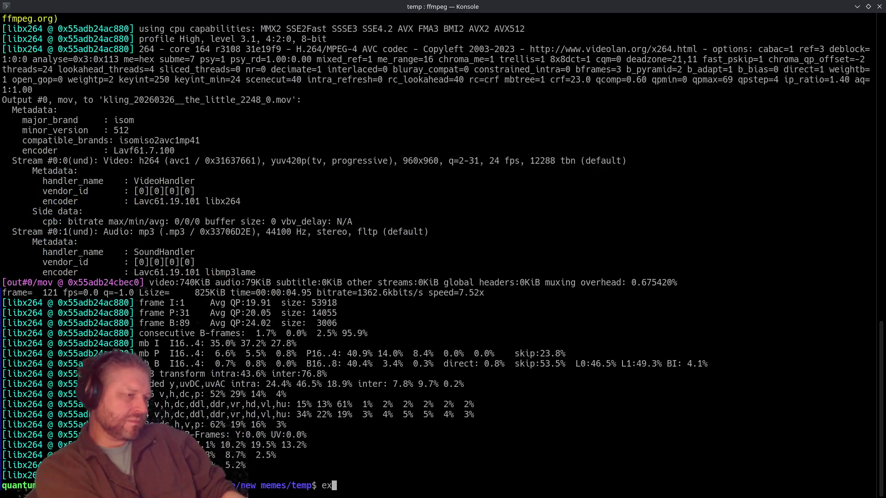
{"action": "type", "text": "it"}
{"action": "key", "text": "Return"}
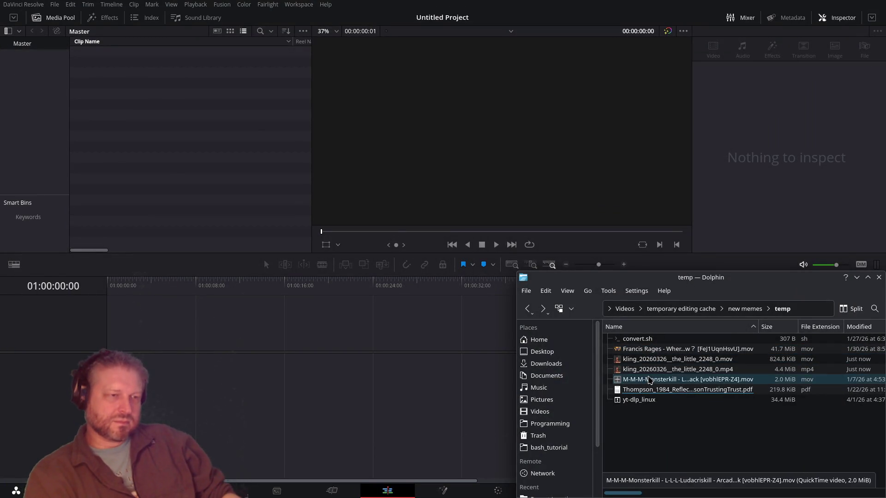
Step: Drop the Kling .mov on Timeline 1, ripple-trim its start at 1:17, and play it back
{"action": "left_click_drag", "start_coordinate": [656, 359], "coordinate": [148, 389]}
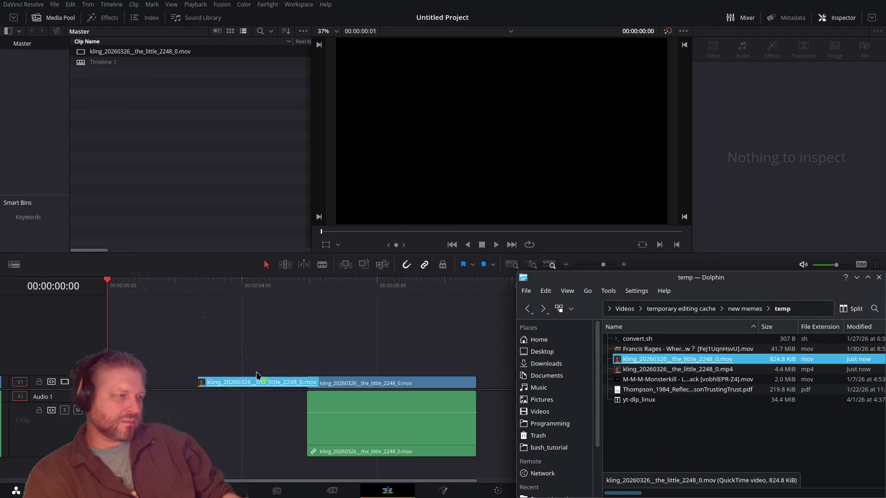
{"action": "left_click_drag", "start_coordinate": [147, 286], "coordinate": [165, 300]}
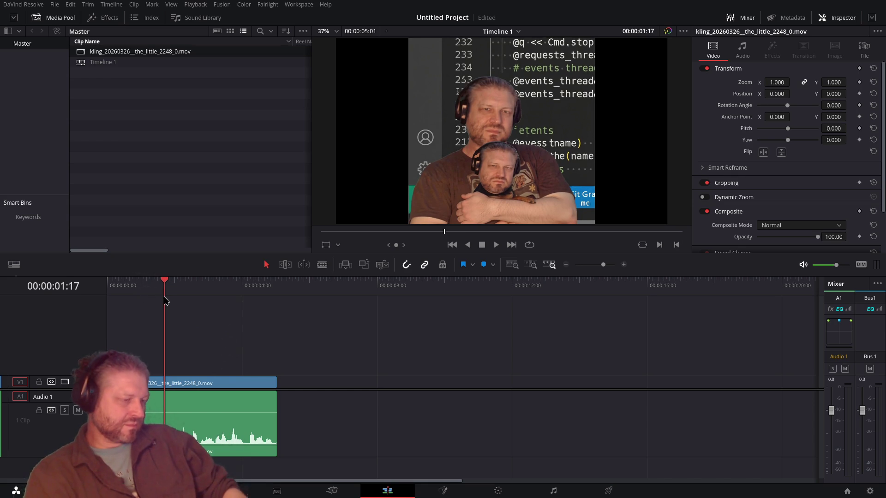
{"action": "key", "text": "ctrl+shift+bracketleft"}
{"action": "key", "text": "space"}
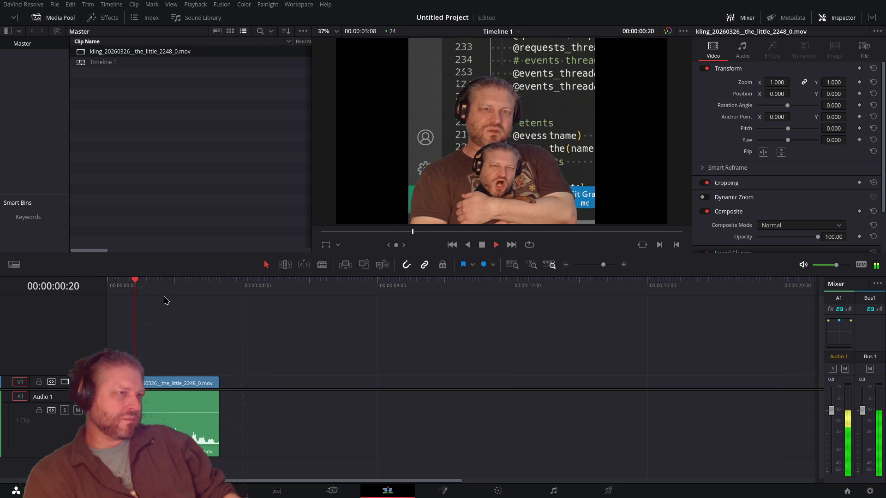
{"action": "left_click", "coordinate": [111, 291]}
{"action": "key", "text": "space"}
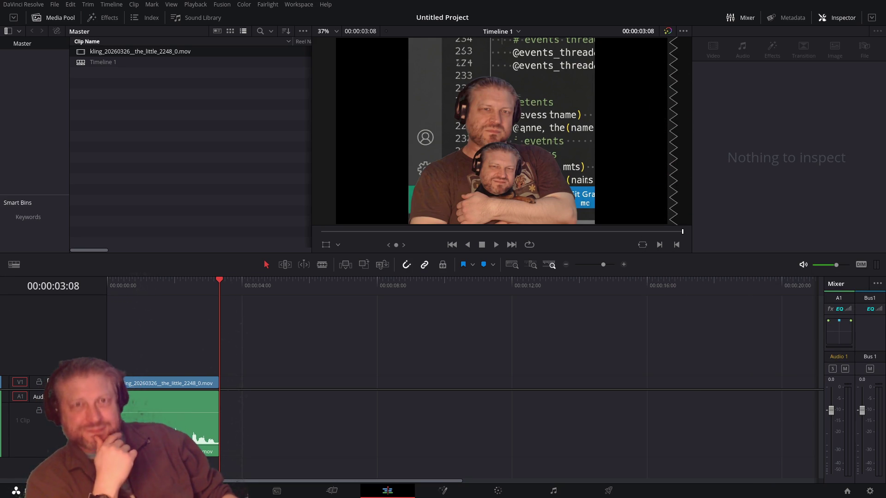
Step: Return the playhead to 00:00:00:00 and switch to the Color page
{"action": "mouse_move", "coordinate": [812, 267]}
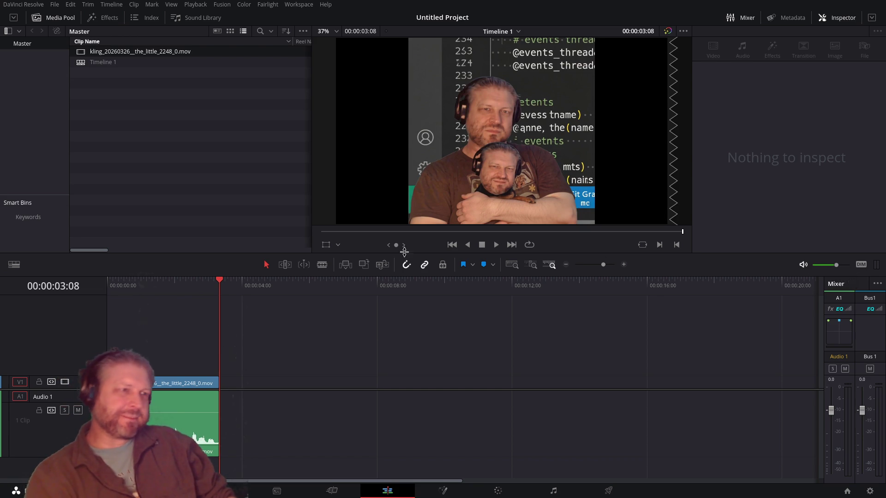
{"action": "left_click_drag", "start_coordinate": [150, 283], "coordinate": [107, 282]}
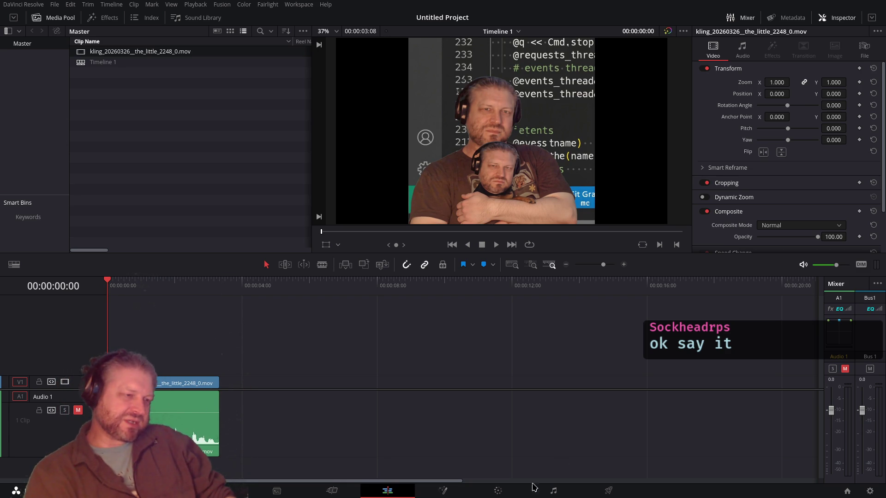
{"action": "left_click", "coordinate": [510, 495]}
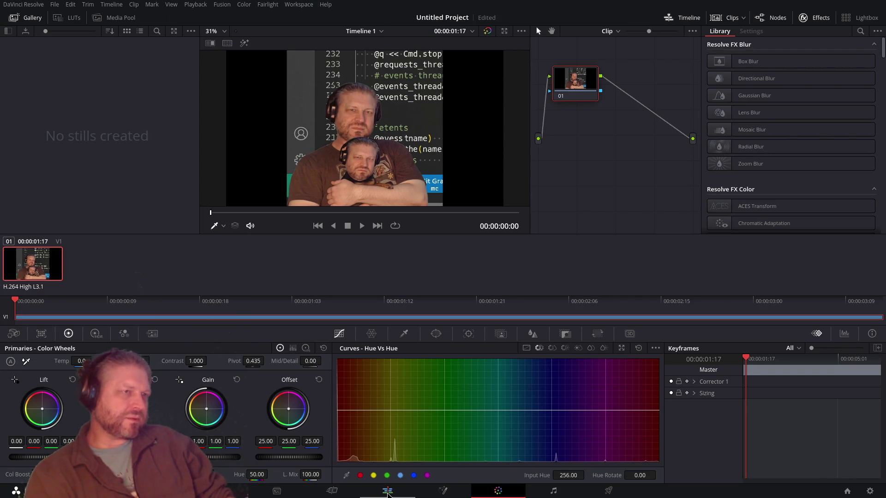
Step: Open the Kling clip in Fusion and add a Magic Mask node found by searching 'matte'
{"action": "left_click", "coordinate": [383, 493]}
{"action": "left_click", "coordinate": [444, 492]}
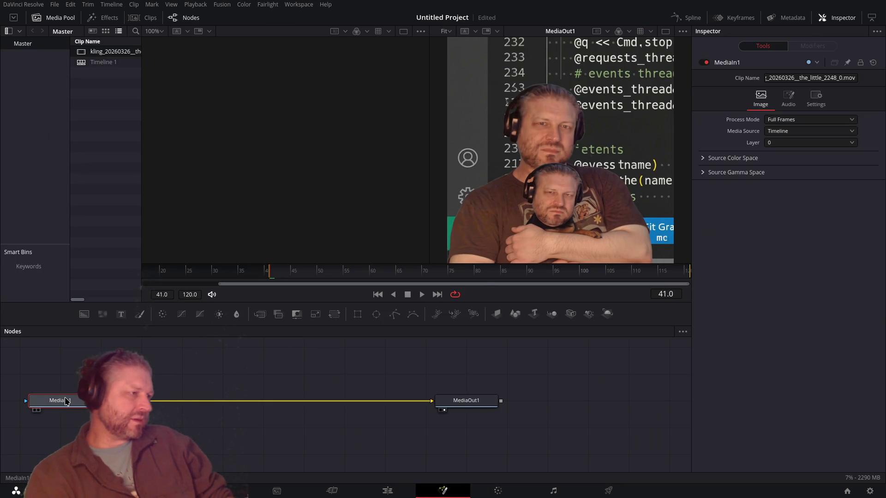
{"action": "key", "text": "shift+space"}
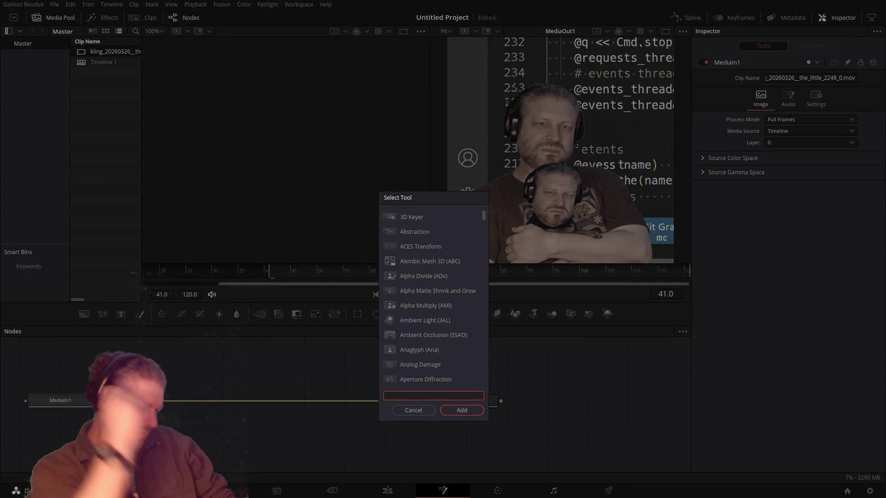
{"action": "type", "text": "matte"}
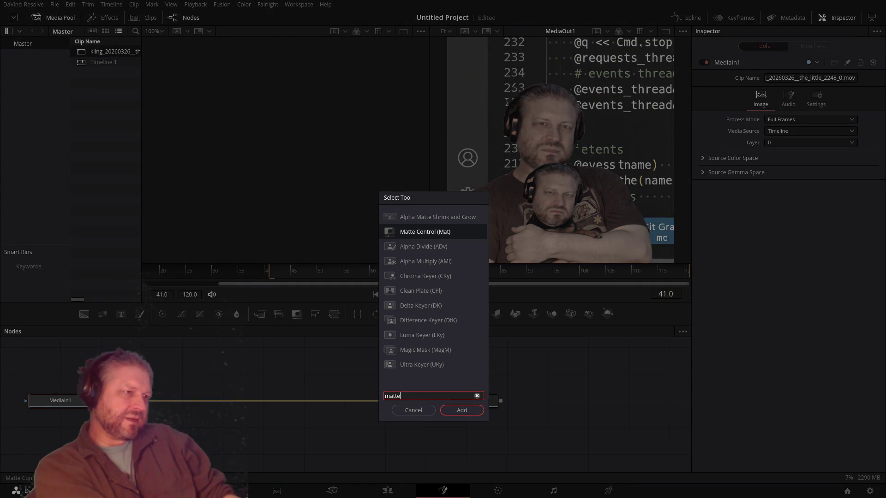
{"action": "key", "text": "Up"}
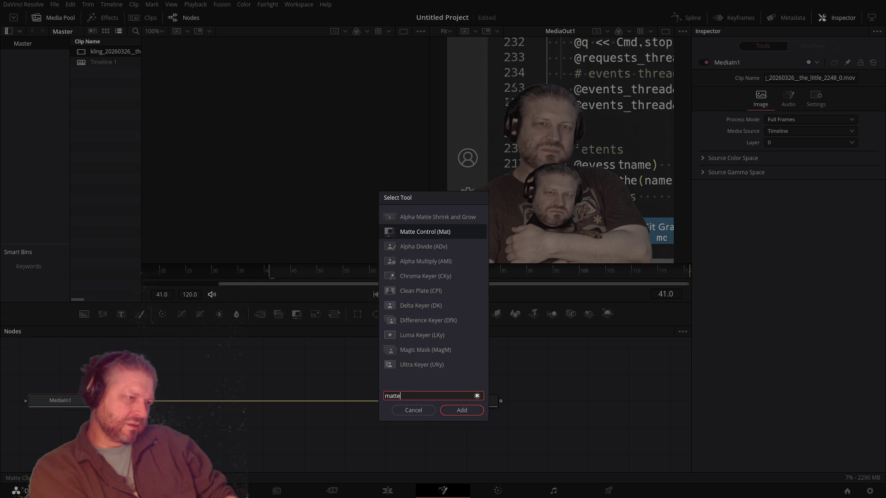
{"action": "key", "text": "Down"}
{"action": "key", "text": "Down"}
{"action": "key", "text": "Down"}
{"action": "key", "text": "Down"}
{"action": "key", "text": "Down"}
{"action": "key", "text": "Down"}
{"action": "key", "text": "Down"}
{"action": "key", "text": "Return"}
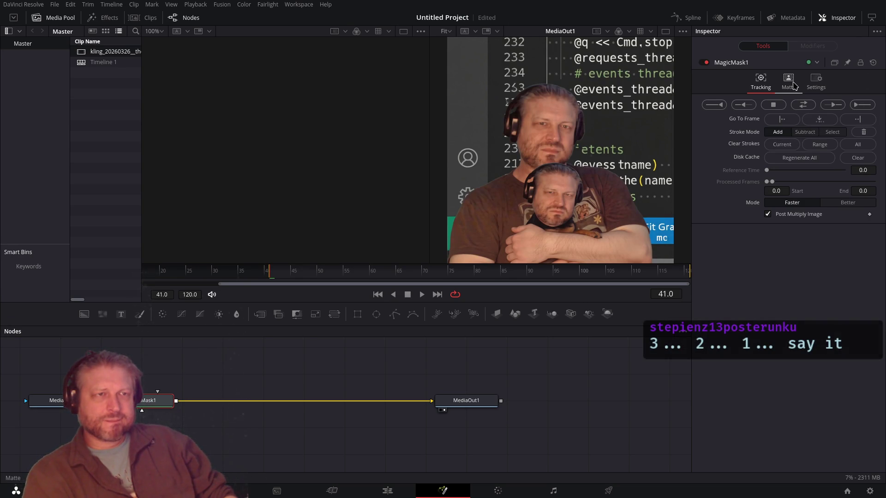
Step: Draw Magic Mask strokes over the body, head and lower arms, then track the mask forward
{"action": "left_click_drag", "start_coordinate": [548, 113], "coordinate": [617, 217]}
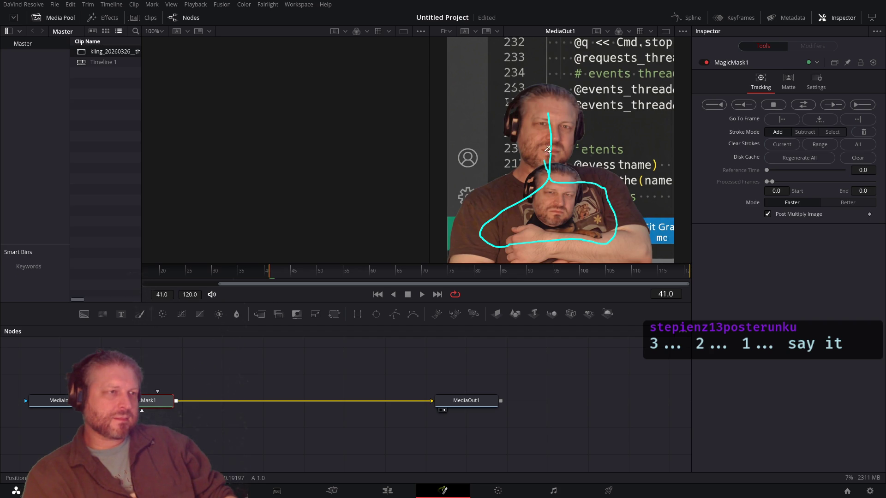
{"action": "left_click_drag", "start_coordinate": [552, 162], "coordinate": [550, 156]}
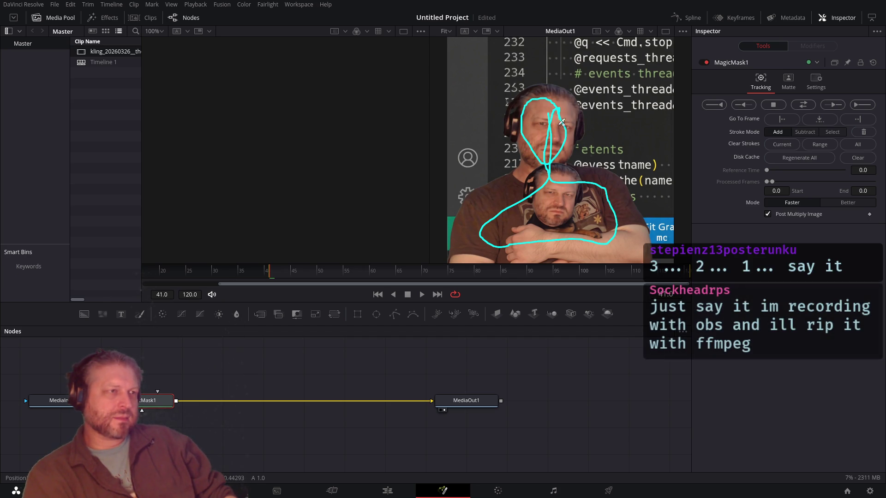
{"action": "mouse_move", "coordinate": [642, 240]}
{"action": "left_mouse_down"}
{"action": "mouse_move", "coordinate": [504, 256]}
{"action": "mouse_move", "coordinate": [471, 249]}
{"action": "left_mouse_up"}
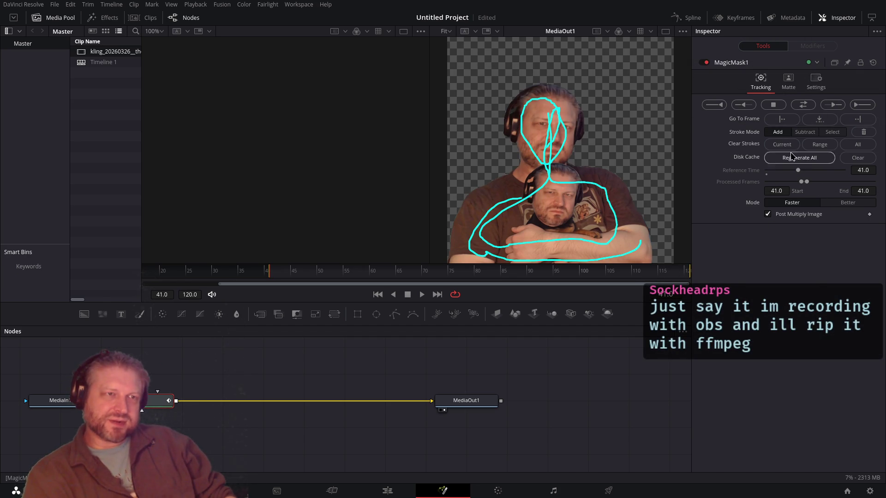
{"action": "left_click", "coordinate": [862, 104]}
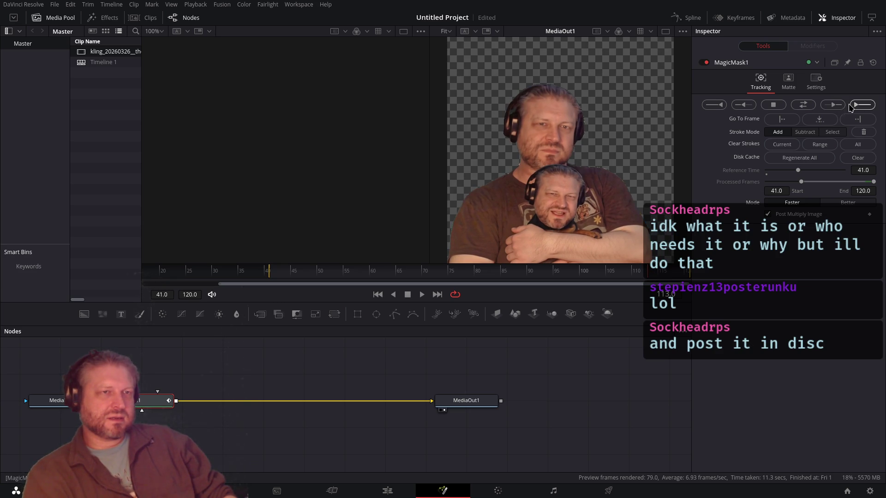
{"action": "left_click", "coordinate": [838, 107]}
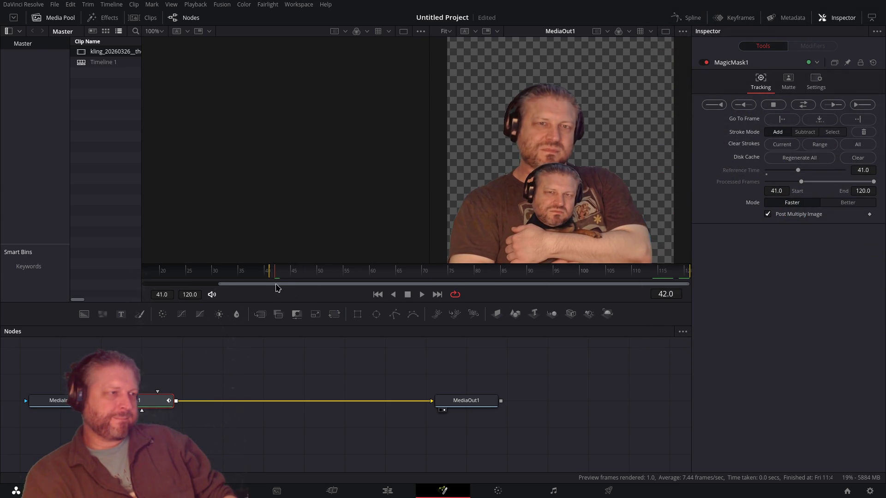
Step: Scrub the masked clip through frame 120, then return to the Edit page
{"action": "left_click_drag", "start_coordinate": [277, 272], "coordinate": [690, 273]}
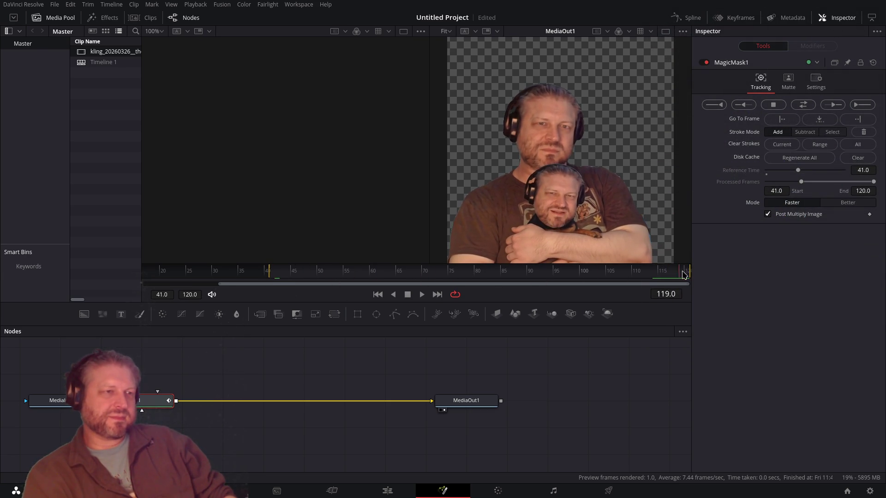
{"action": "left_click", "coordinate": [388, 491]}
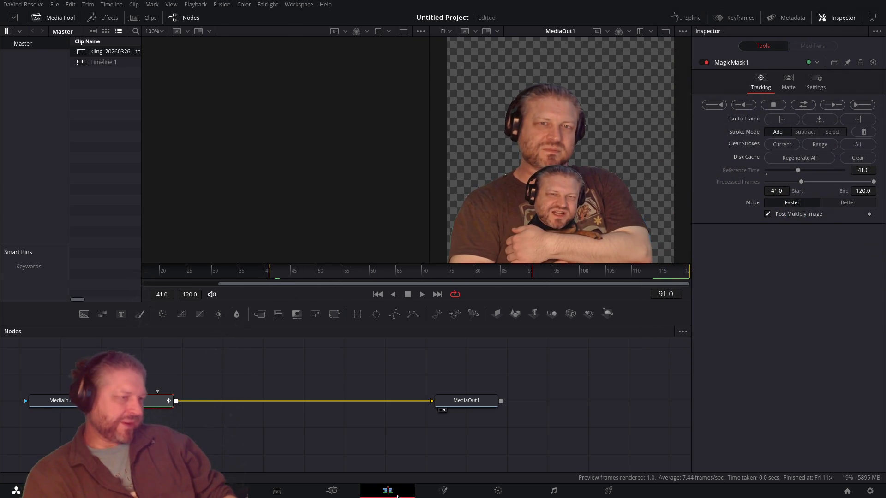
Step: Play and stop the masked clip from the start, rewind, then switch to the Twitch Stream Manager
{"action": "key", "text": "Home"}
{"action": "key", "text": "space"}
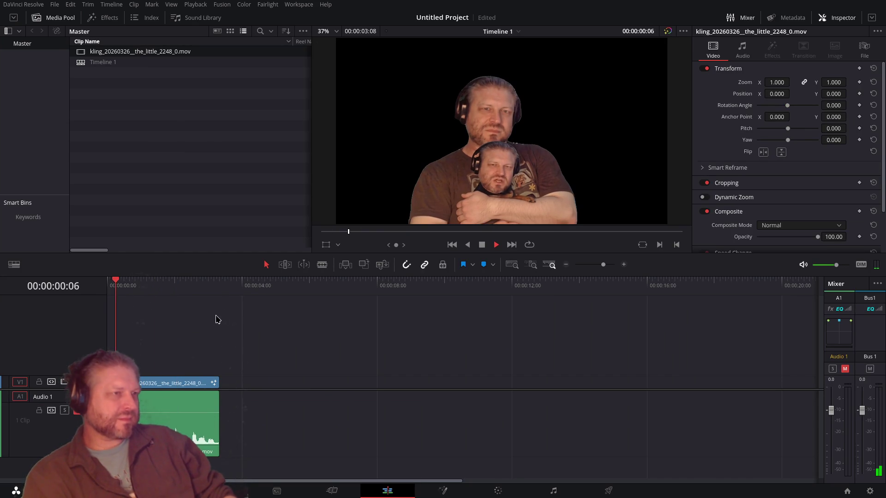
{"action": "key", "text": "space"}
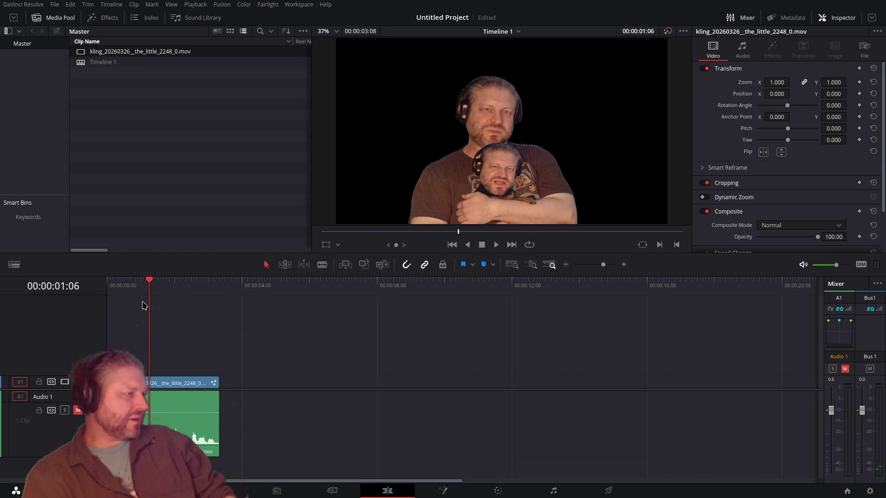
{"action": "key", "text": "Home"}
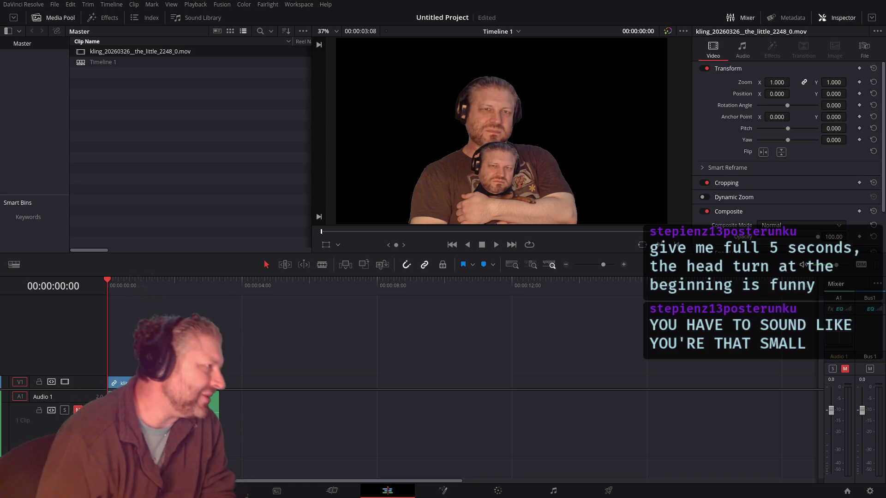
{"action": "key", "text": "alt+Tab"}
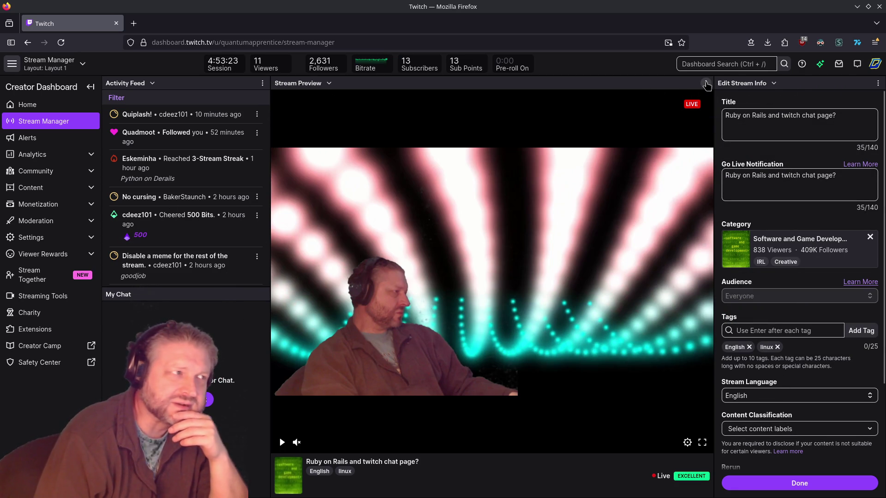
Step: Replace the Stream Preview panel with Quick Actions, then switch back to DaVinci Resolve
{"action": "left_click", "coordinate": [705, 84]}
{"action": "left_click", "coordinate": [703, 84]}
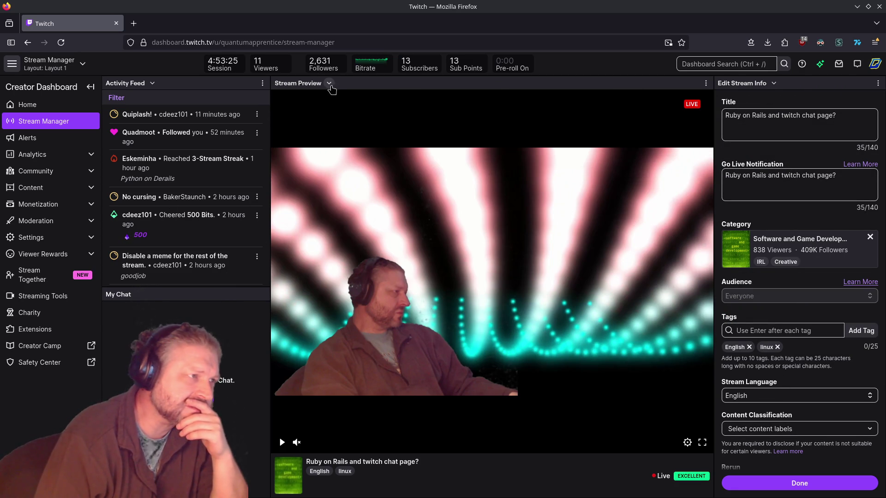
{"action": "left_click", "coordinate": [329, 84]}
{"action": "left_click", "coordinate": [291, 144]}
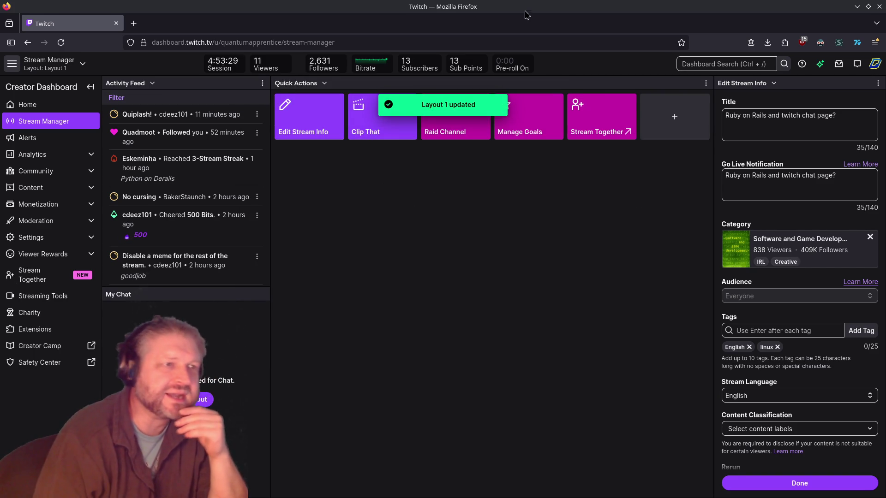
{"action": "scroll", "coordinate": [822, 305], "scroll_direction": "down", "scroll_amount": 3}
{"action": "scroll", "coordinate": [822, 307], "scroll_direction": "up", "scroll_amount": 3}
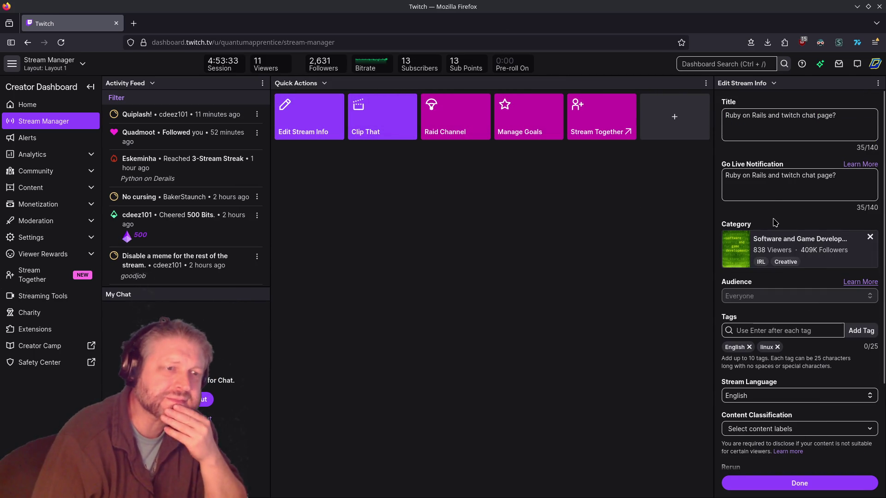
{"action": "key", "text": "alt+Tab"}
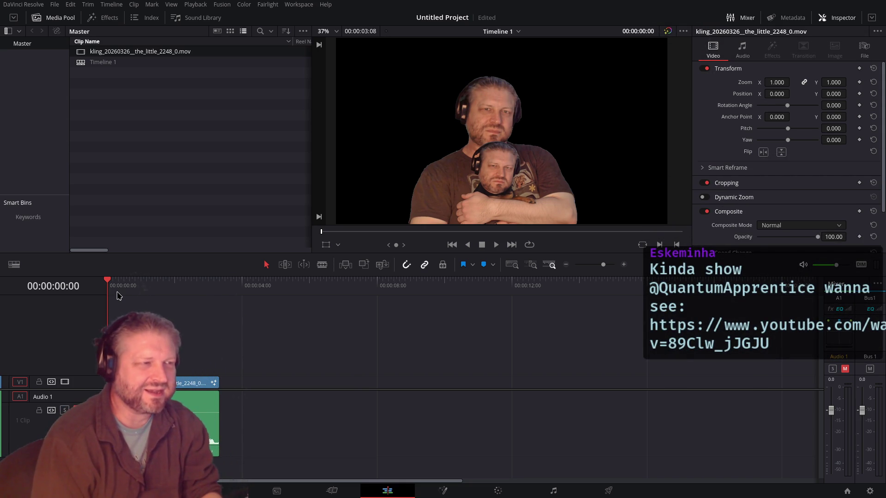
{"action": "key", "text": "space"}
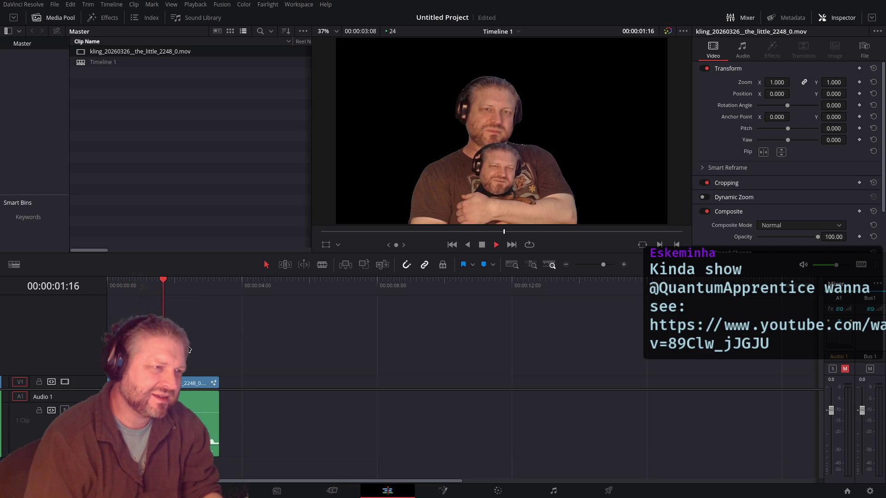
{"action": "left_click", "coordinate": [122, 282]}
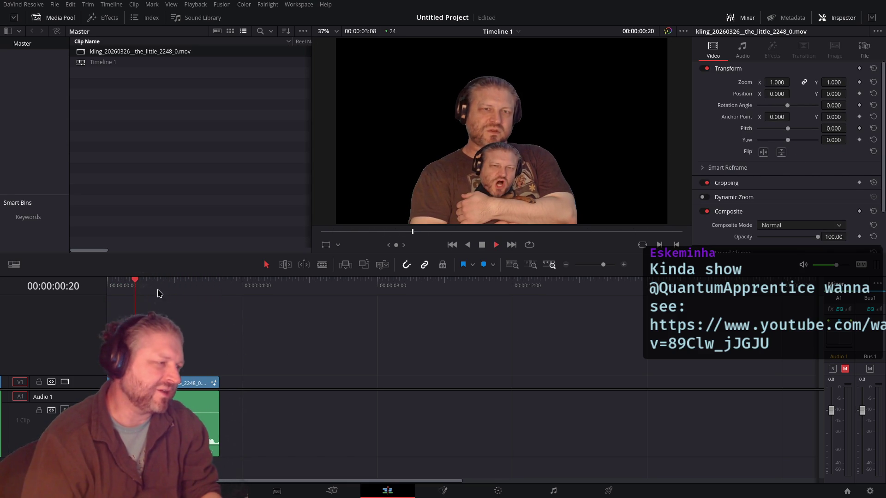
{"action": "left_click_drag", "start_coordinate": [138, 283], "coordinate": [119, 288]}
{"action": "key", "text": "space"}
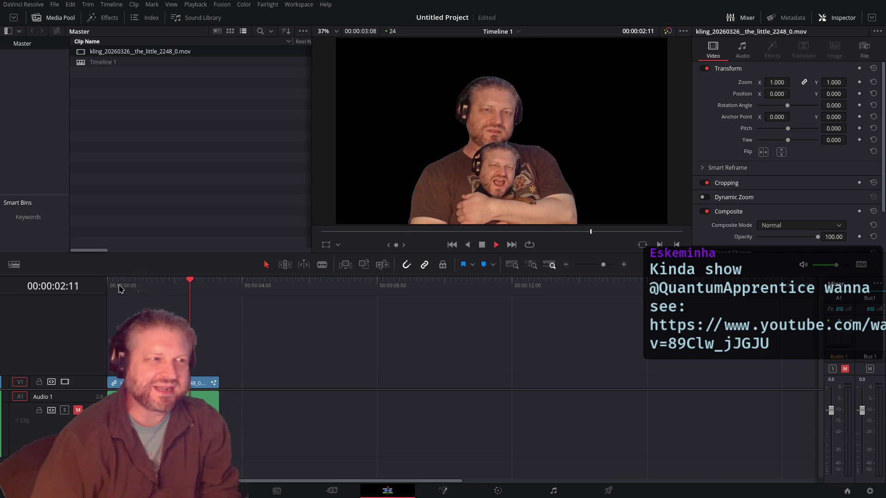
{"action": "left_click", "coordinate": [124, 287]}
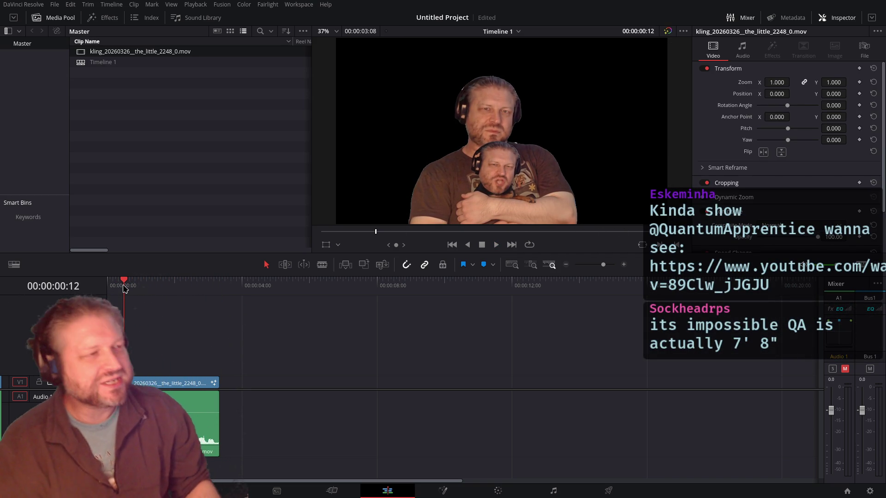
{"action": "key", "text": "space"}
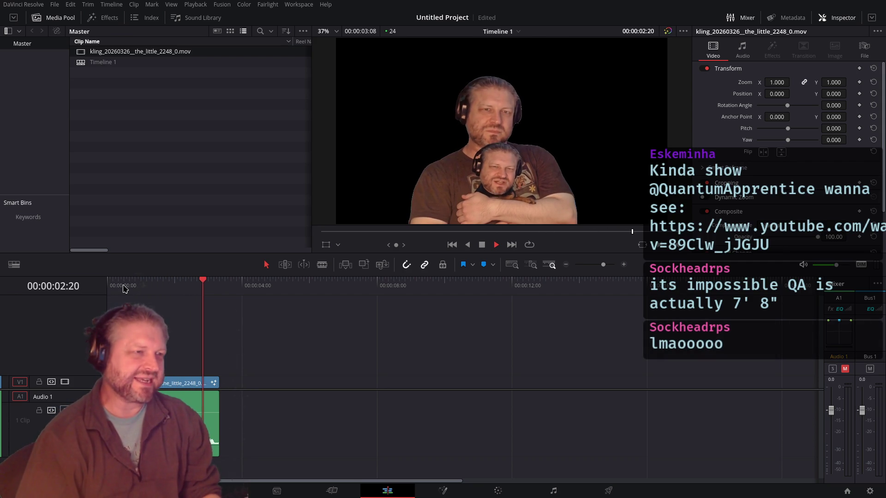
{"action": "key", "text": "space"}
{"action": "left_click_drag", "start_coordinate": [121, 290], "coordinate": [124, 296]}
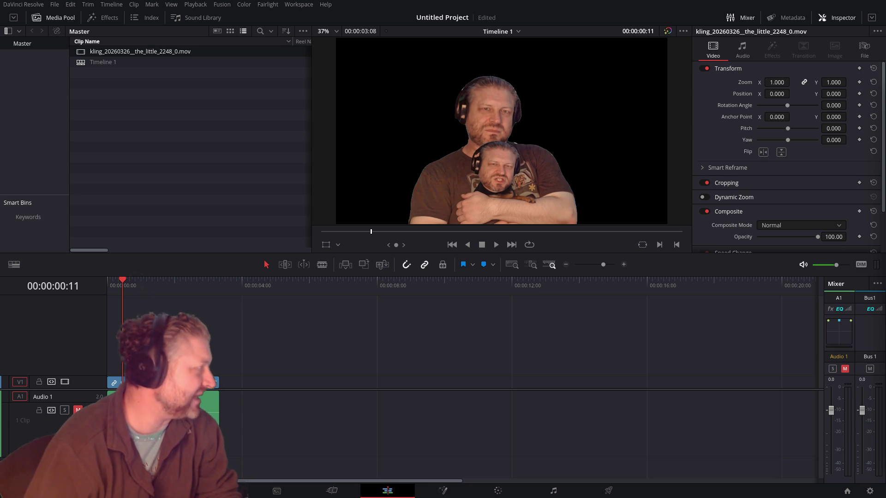
{"action": "key", "text": "Home"}
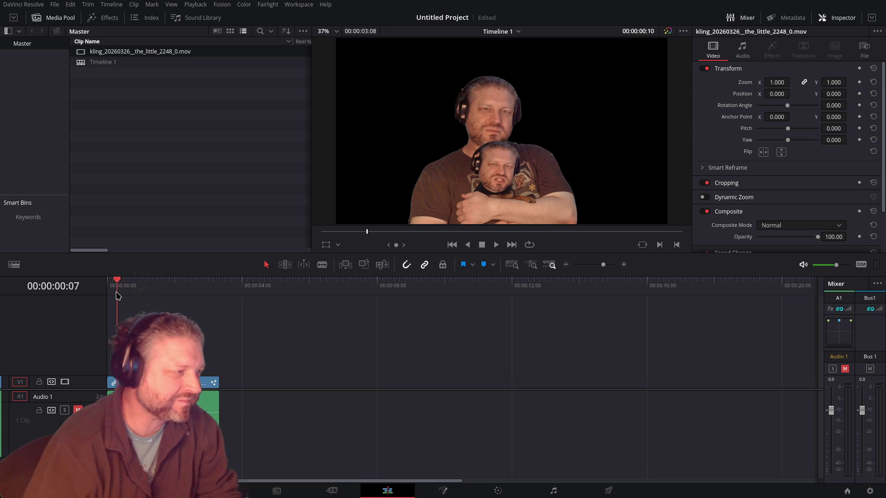
{"action": "key", "text": "space"}
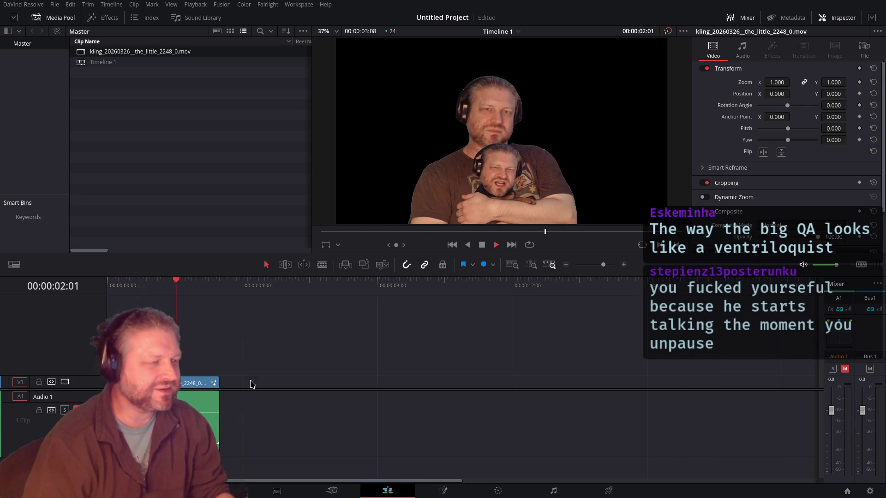
{"action": "left_click", "coordinate": [125, 296]}
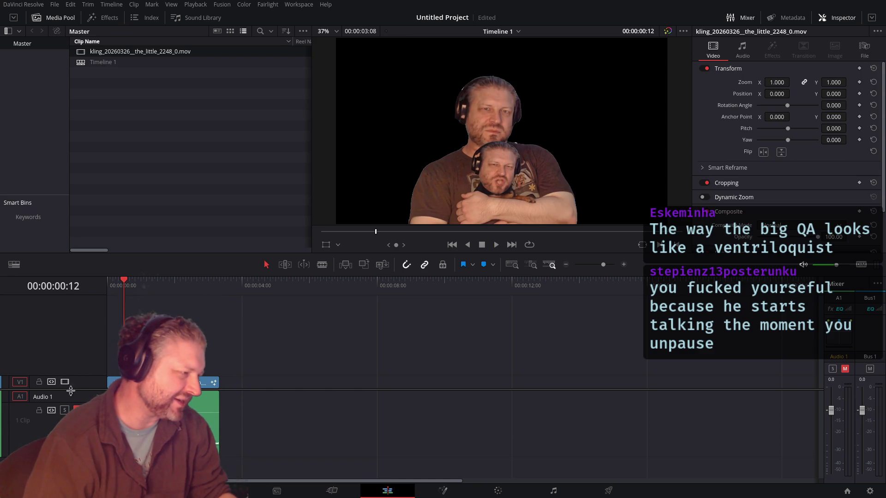
{"action": "key", "text": "space"}
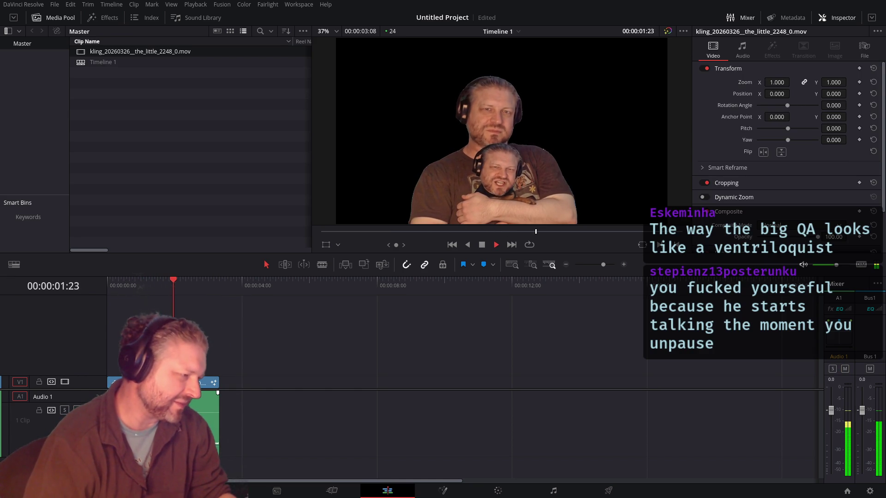
{"action": "left_click", "coordinate": [122, 293]}
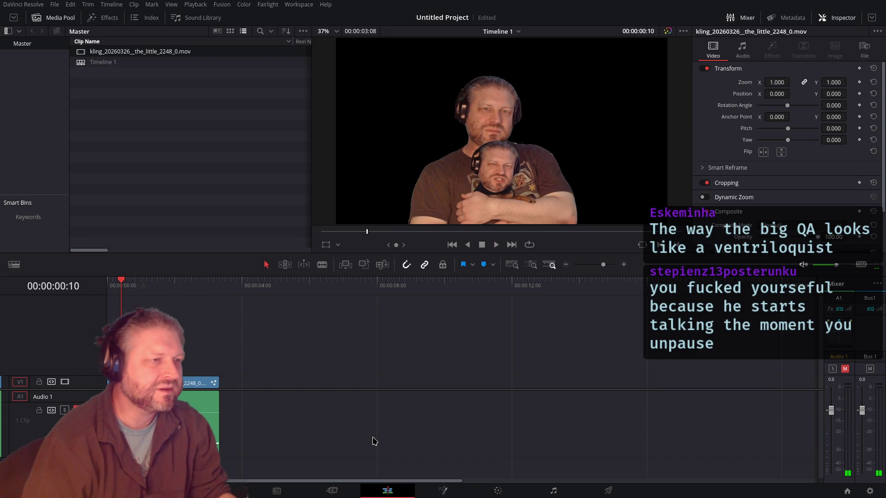
{"action": "left_click", "coordinate": [110, 291]}
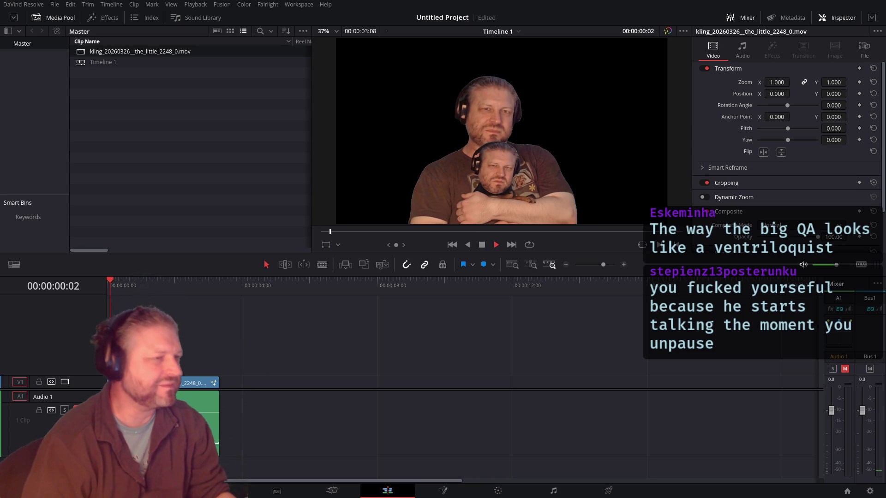
{"action": "left_click", "coordinate": [109, 287]}
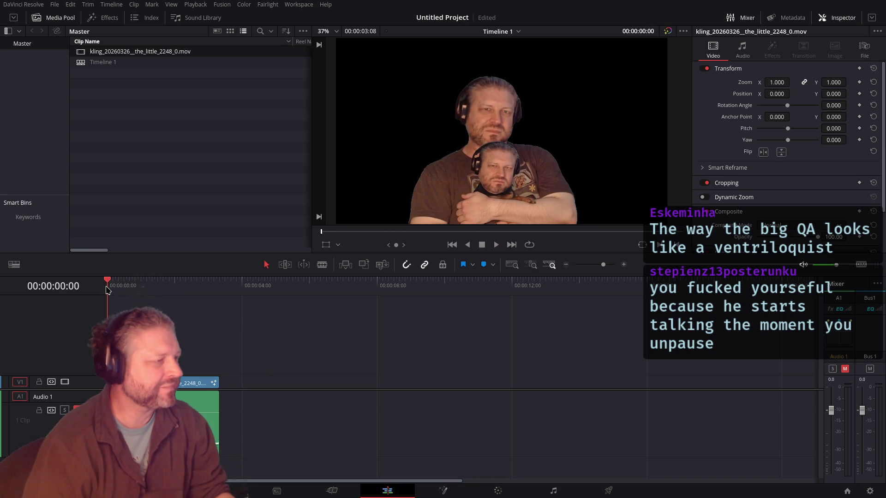
{"action": "key", "text": "space"}
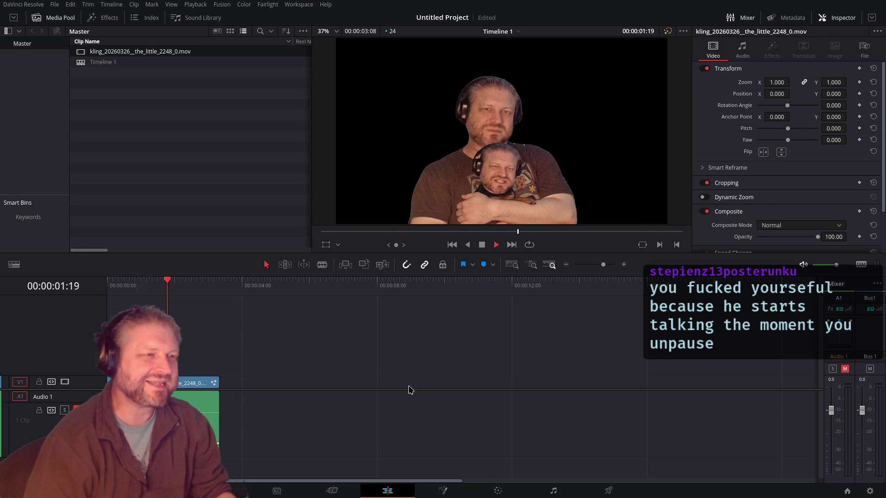
{"action": "left_click", "coordinate": [109, 287]}
{"action": "key", "text": "space"}
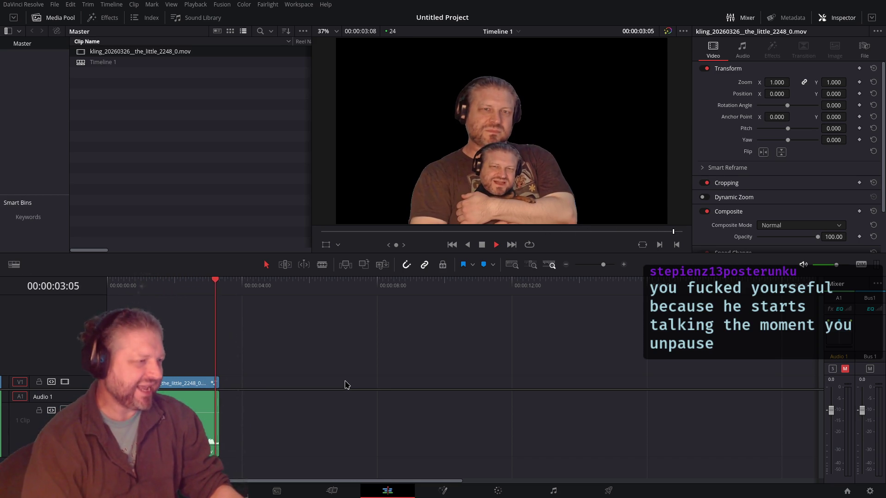
{"action": "left_click", "coordinate": [110, 286]}
{"action": "key", "text": "space"}
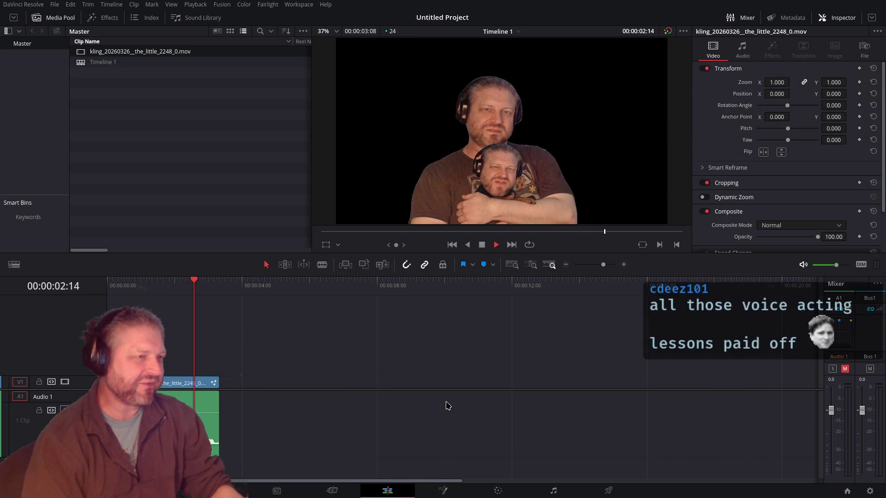
{"action": "left_click", "coordinate": [103, 288]}
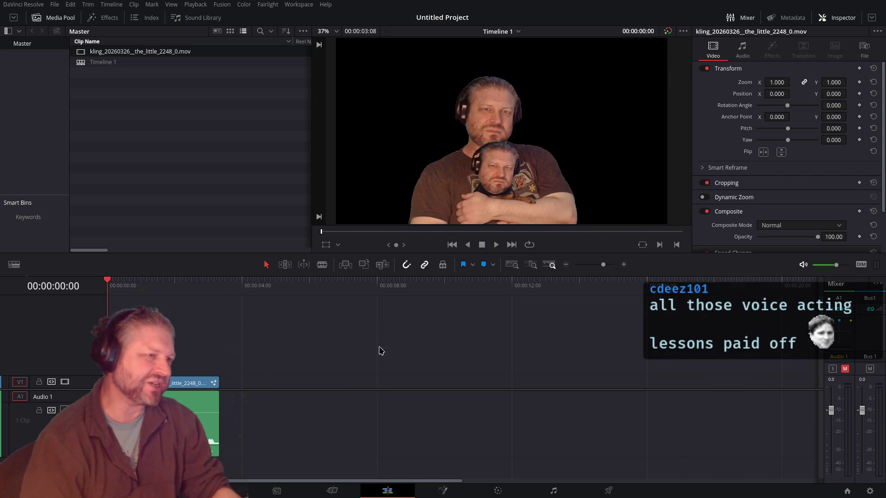
{"action": "key", "text": "space"}
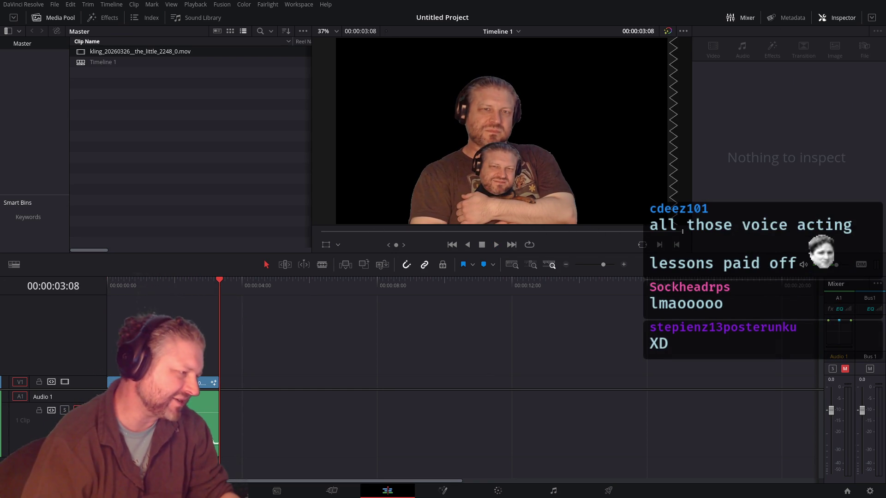
{"action": "key", "text": "Home"}
{"action": "key", "text": "space"}
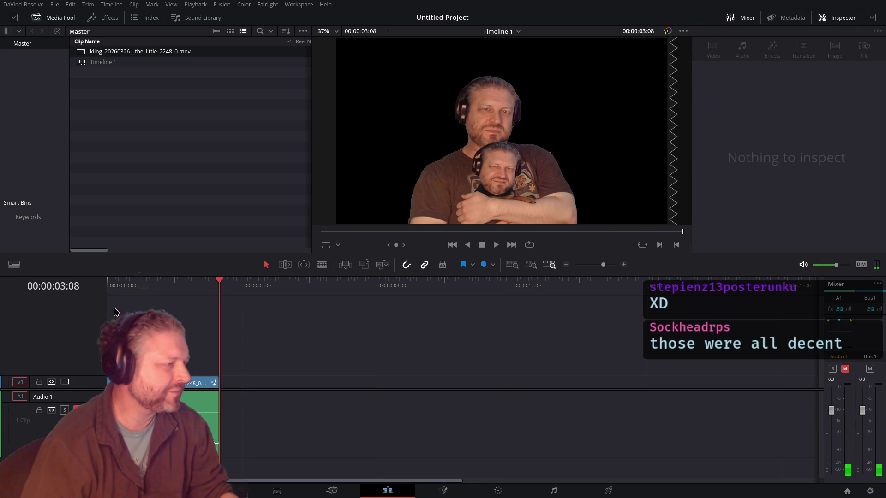
{"action": "key", "text": "Home"}
{"action": "key", "text": "space"}
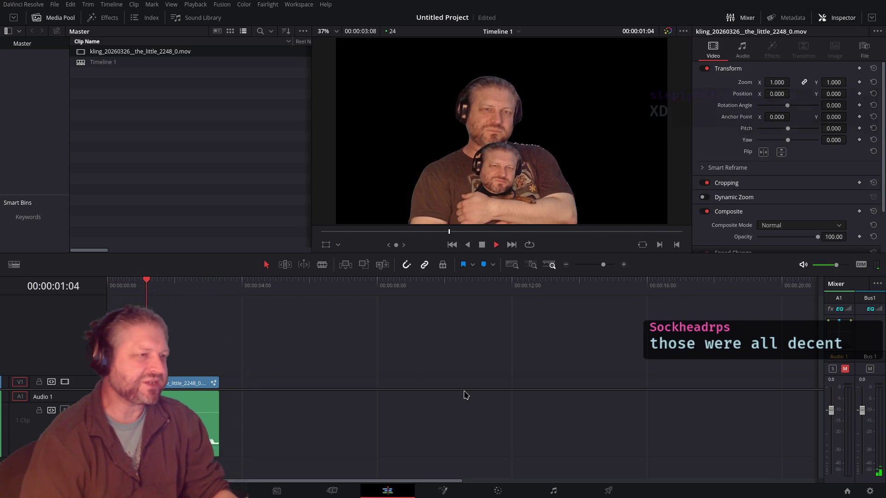
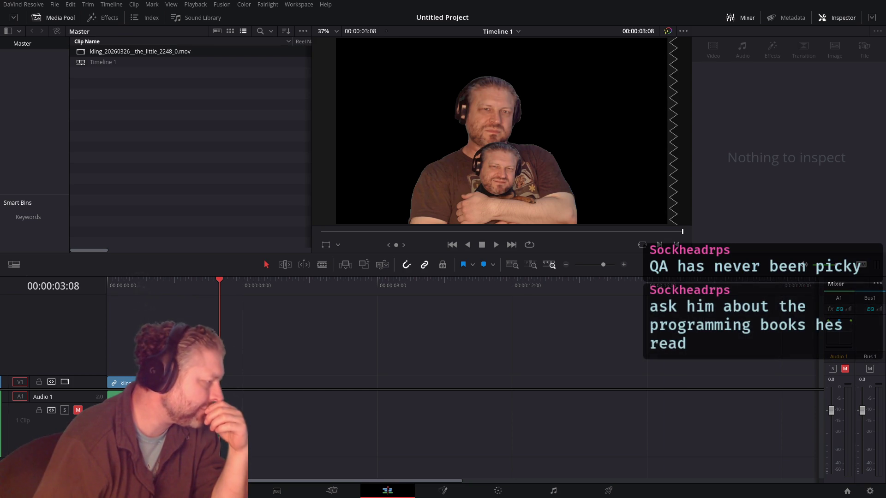
Step: In Twitch Clips Manager, scrub the newest clip 'Ruby on Rails and twitch chat page?' to 00:22 and show its sharing options
{"action": "key", "text": "alt+Tab"}
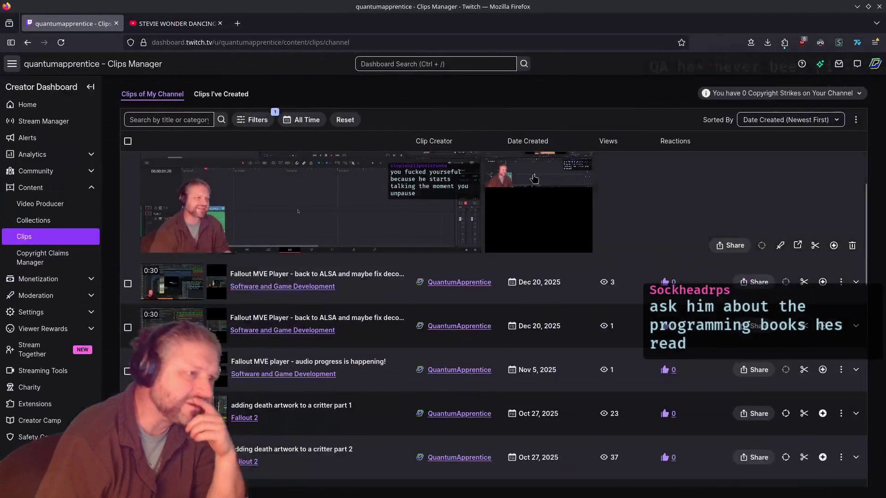
{"action": "scroll", "coordinate": [463, 264], "scroll_direction": "up", "scroll_amount": 2}
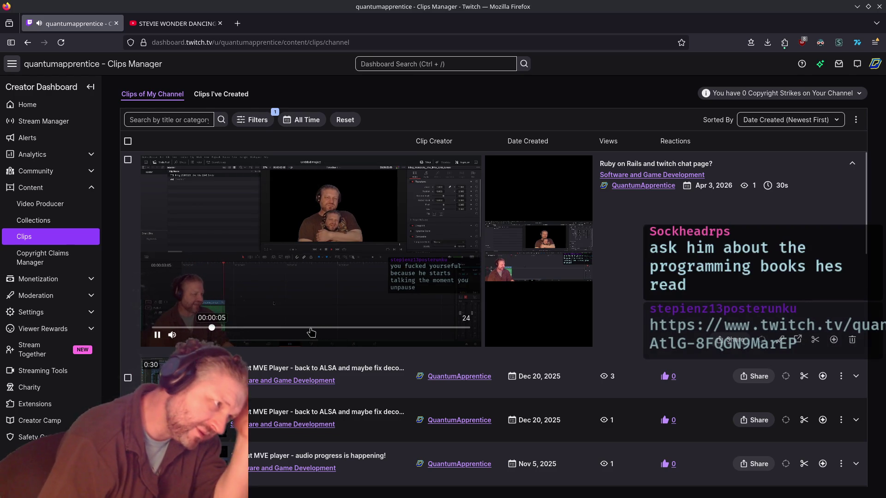
{"action": "left_click_drag", "start_coordinate": [313, 329], "coordinate": [389, 329]}
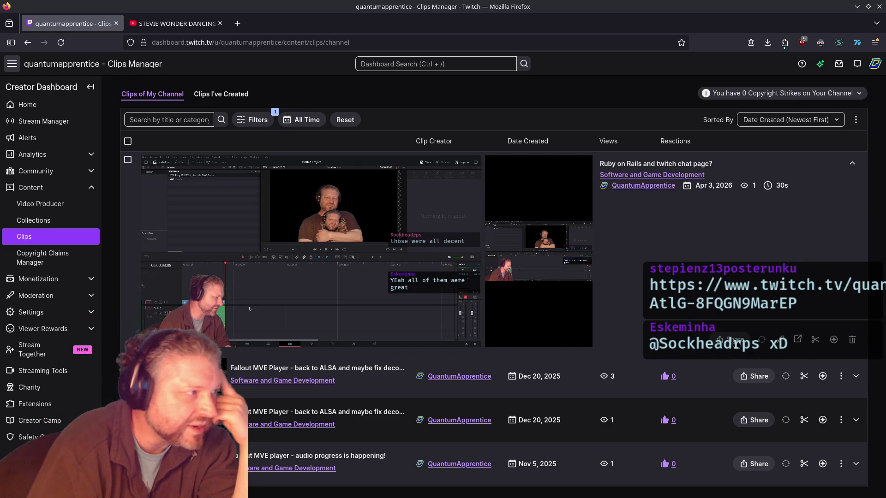
{"action": "left_click", "coordinate": [734, 340]}
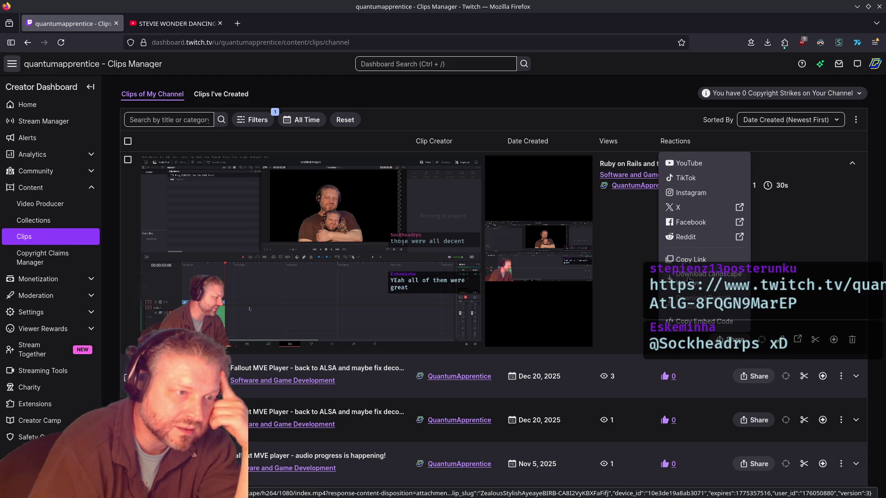
Step: Download the Ruby on Rails clip as a landscape MP4, confirm the download finished, and return to Resolve
{"action": "left_click", "coordinate": [688, 275]}
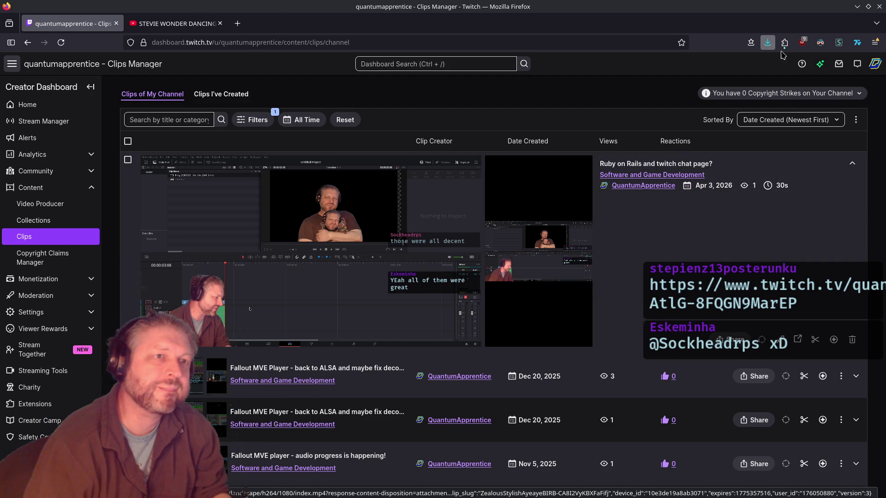
{"action": "left_click", "coordinate": [764, 50]}
{"action": "left_click", "coordinate": [768, 74]}
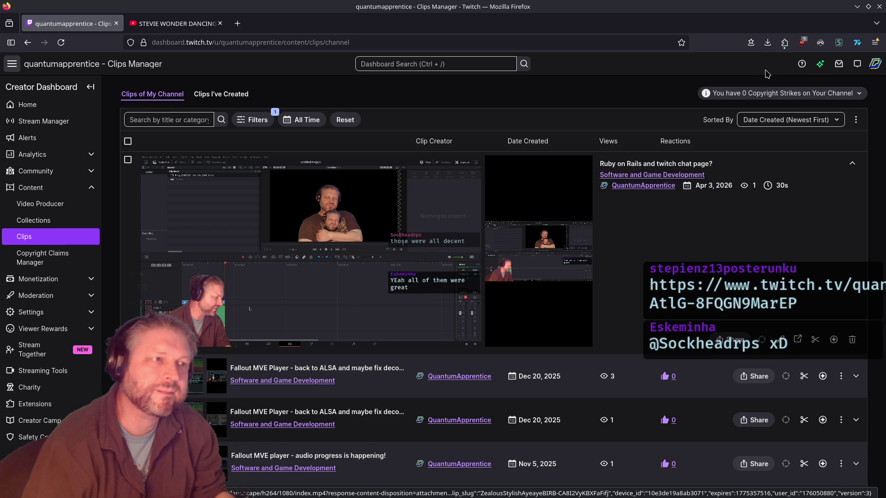
{"action": "left_click", "coordinate": [769, 42]}
{"action": "key", "text": "Escape"}
{"action": "key", "text": "alt+Tab"}
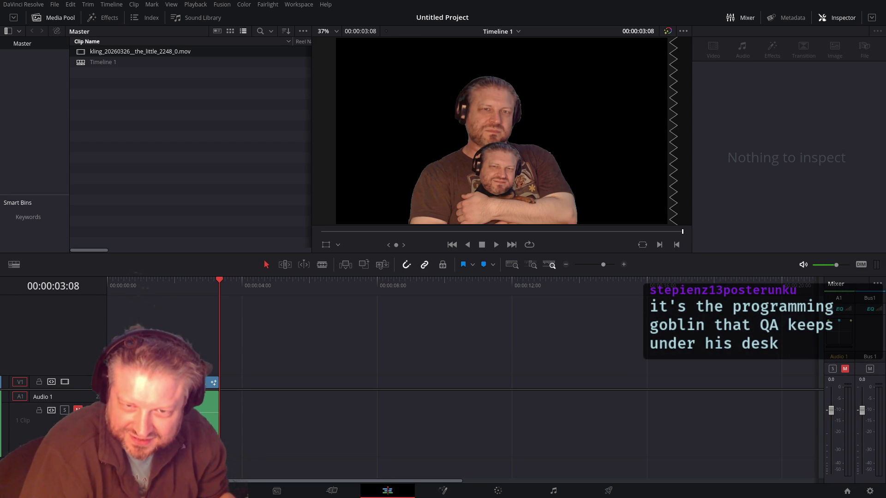
Step: Open a Konsole terminal from Dolphin in the temp folder holding the downloaded clip
{"action": "key", "text": "alt+Tab"}
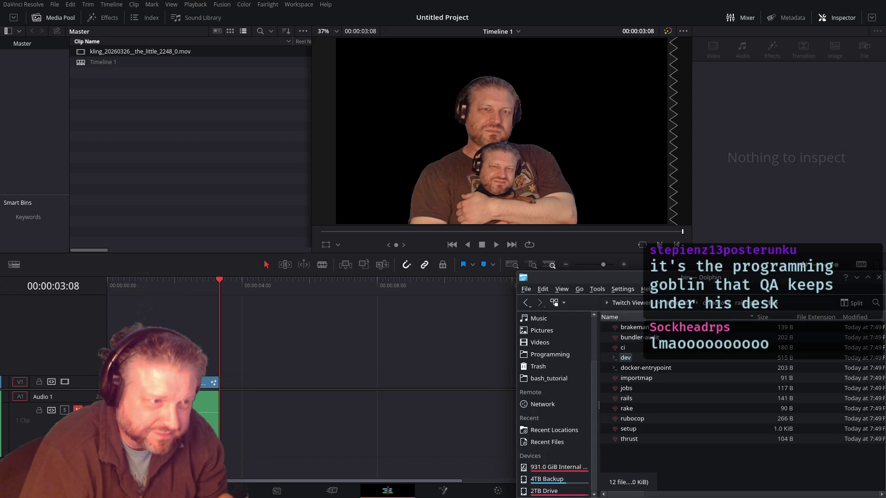
{"action": "key", "text": "alt+Tab"}
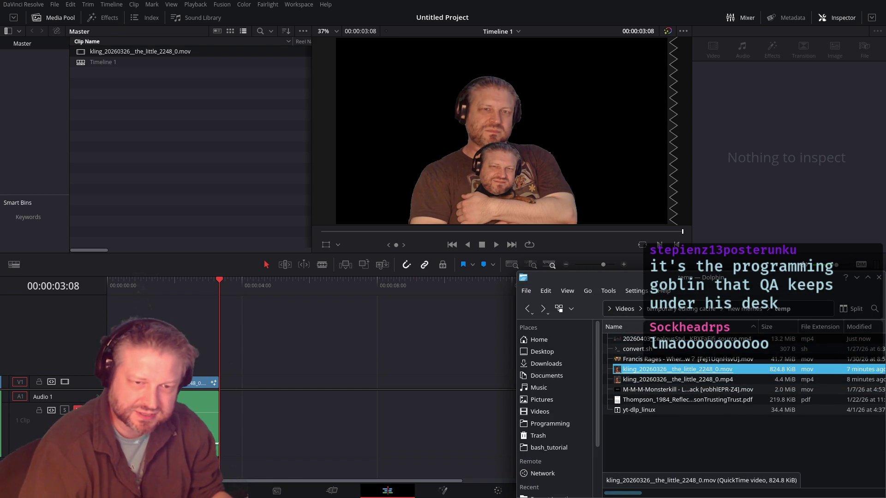
{"action": "right_click", "coordinate": [680, 438]}
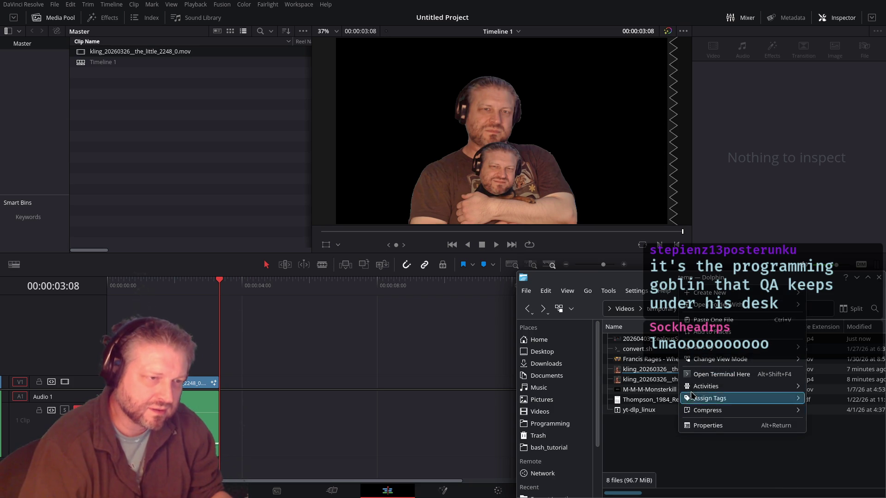
{"action": "left_click", "coordinate": [702, 376]}
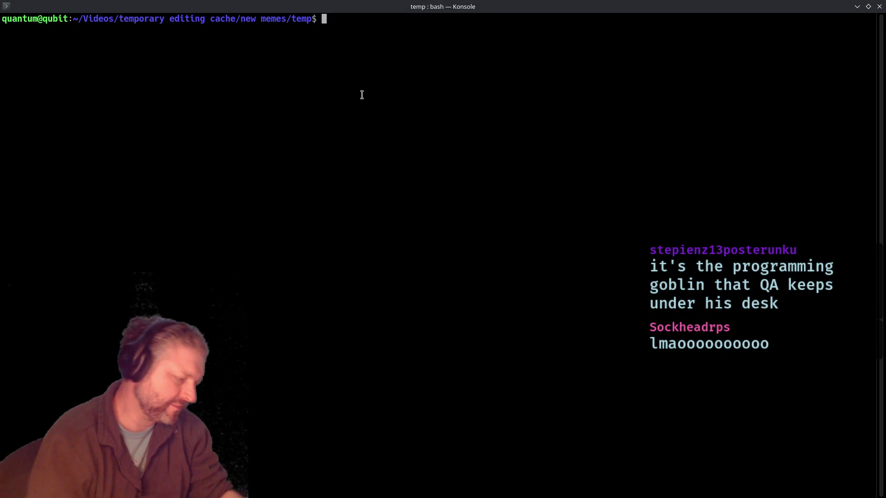
Step: Run ffmpeg on the source MP4 with -acodec mp3 to produce a matching .mov, then exit
{"action": "type", "text": "ffmpeg -i"}
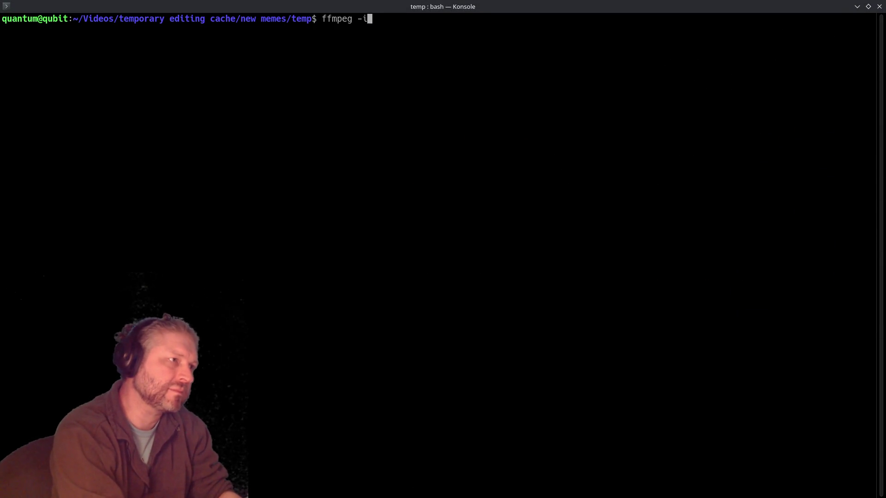
{"action": "key", "text": "Tab"}
{"action": "key", "text": "Tab"}
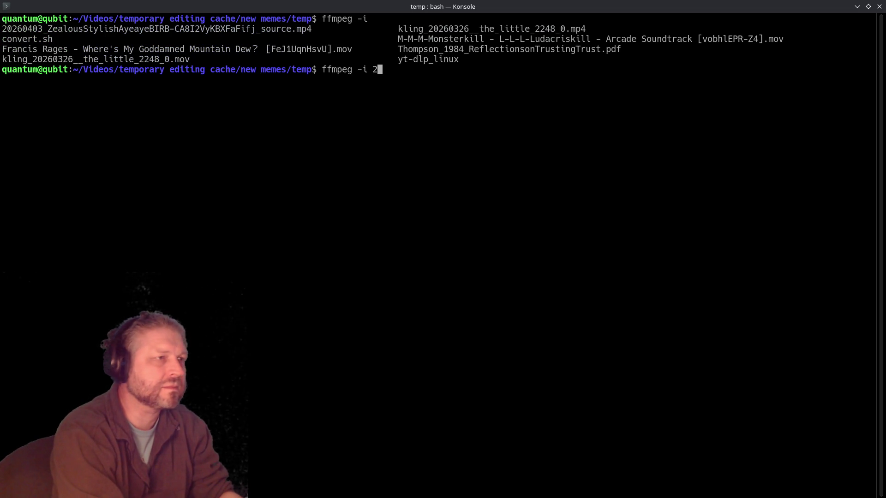
{"action": "key", "text": "Tab"}
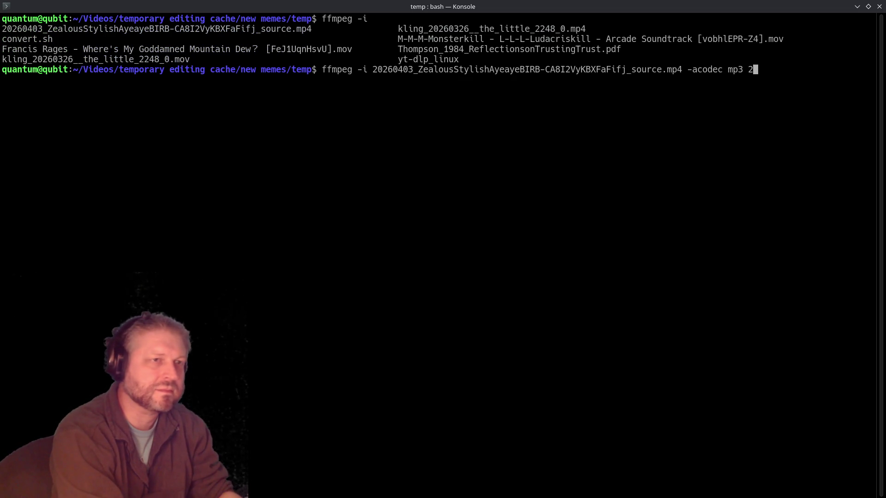
{"action": "key", "text": "Tab"}
{"action": "key", "text": "Return"}
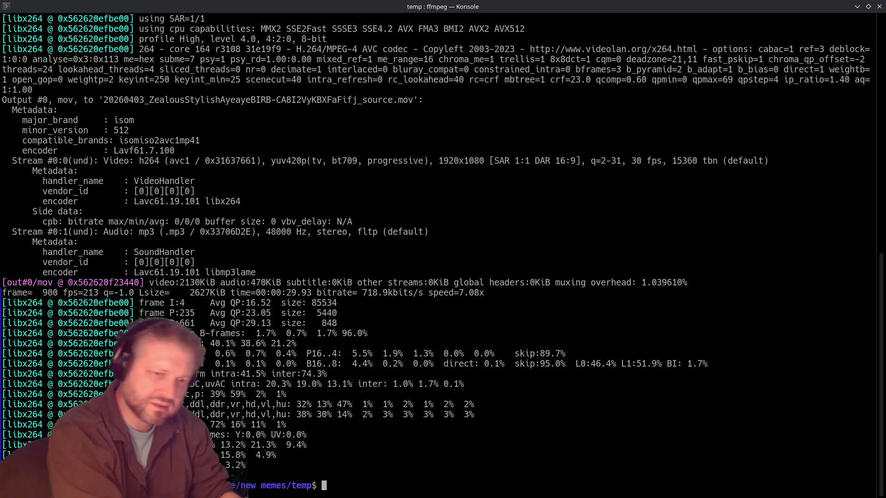
{"action": "key", "text": "Return"}
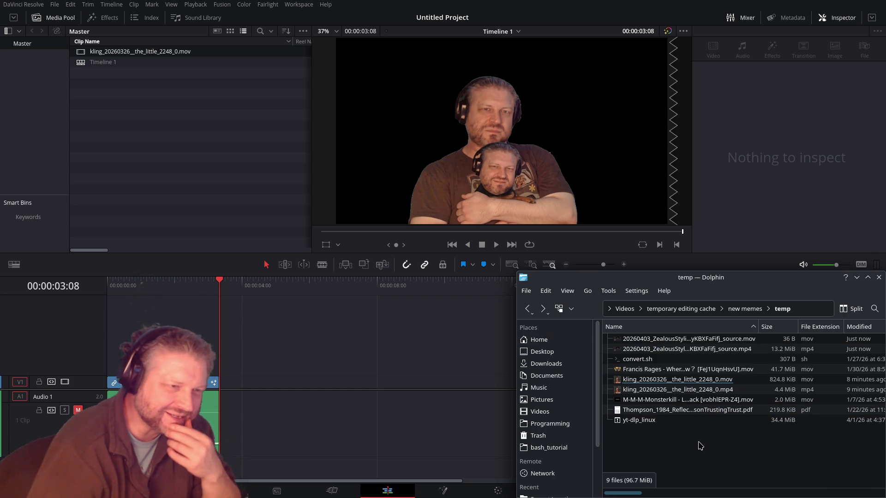
Step: Drop the converted source .mov into the timeline after the kling clip, and lift the kling clip toward V2
{"action": "left_click_drag", "start_coordinate": [683, 339], "coordinate": [233, 380]}
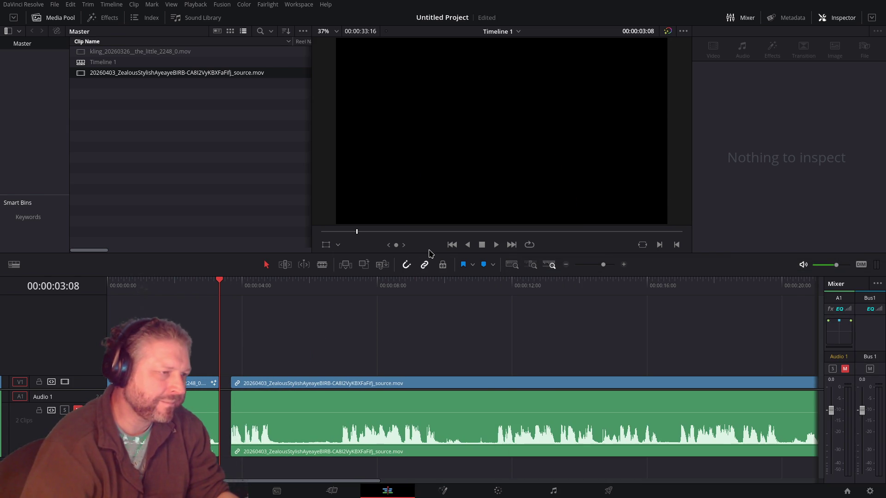
{"action": "mouse_move", "coordinate": [148, 382]}
{"action": "left_mouse_down"}
{"action": "mouse_move", "coordinate": [271, 347]}
{"action": "mouse_move", "coordinate": [121, 370]}
{"action": "left_mouse_up"}
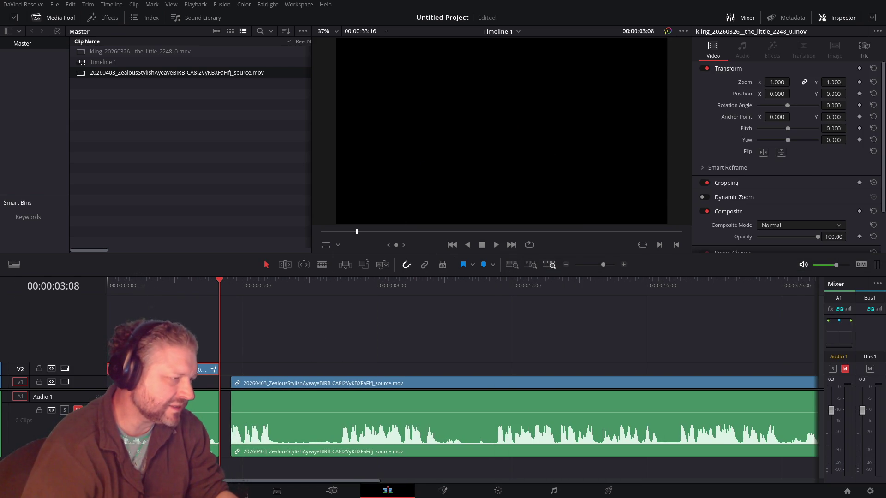
{"action": "left_click", "coordinate": [234, 287]}
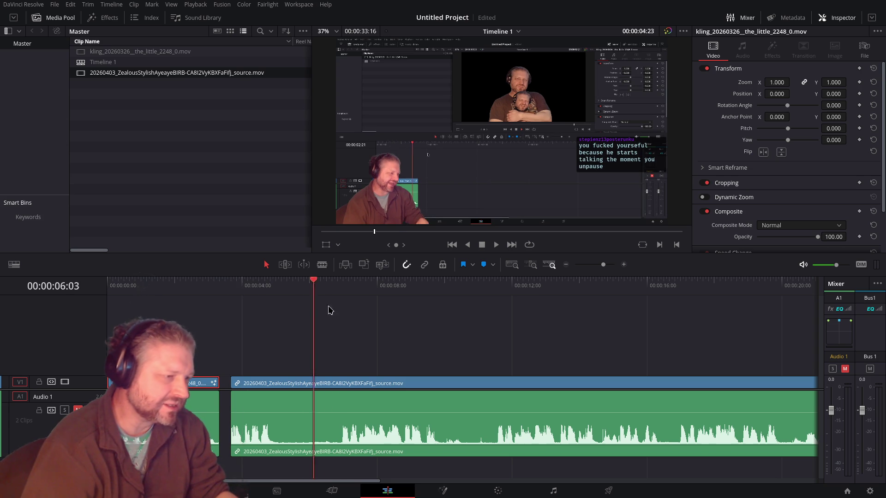
Step: Place the kling clip on V2 at 06:20 and play the overlay back
{"action": "left_click_drag", "start_coordinate": [236, 289], "coordinate": [340, 306]}
{"action": "key", "text": "F12"}
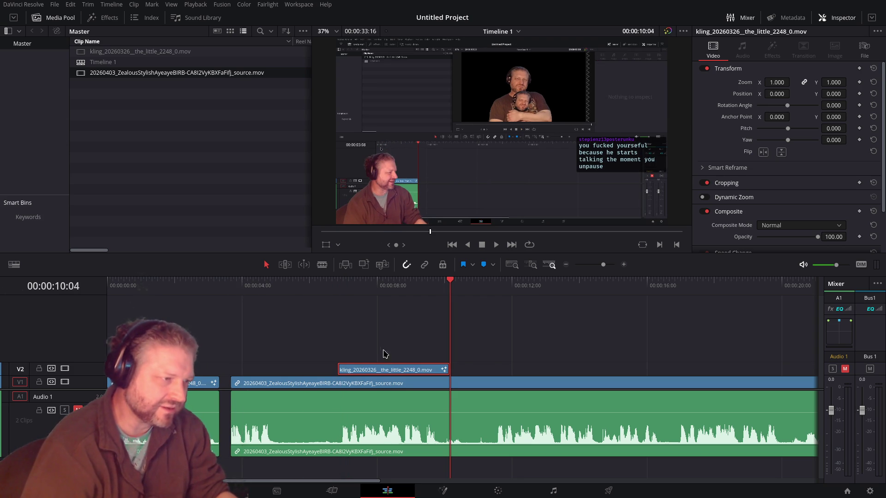
{"action": "left_click", "coordinate": [338, 292]}
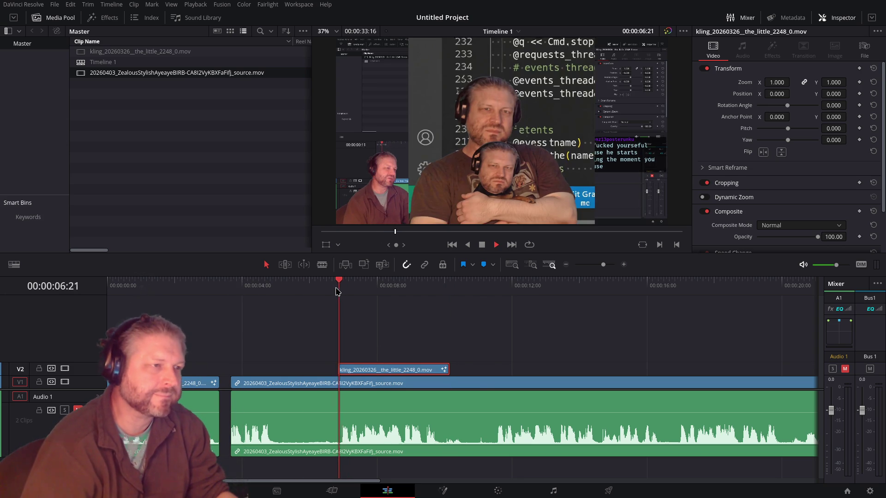
{"action": "key", "text": "space"}
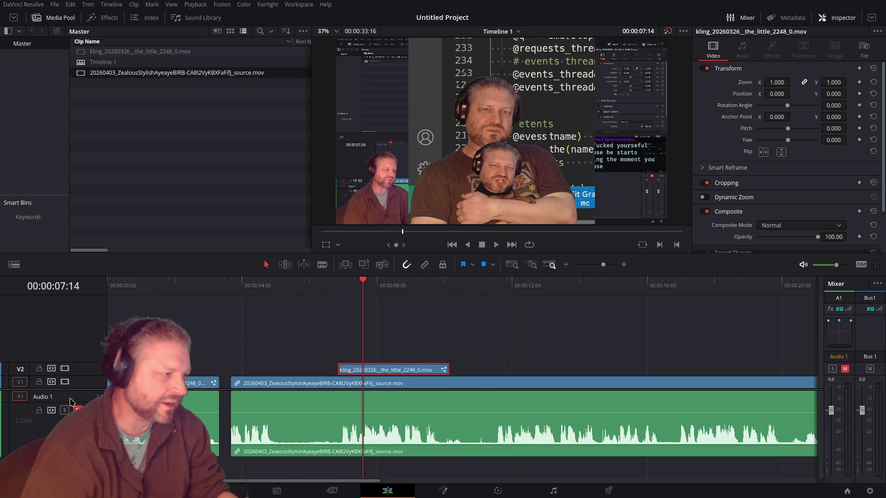
{"action": "key", "text": "alt+l"}
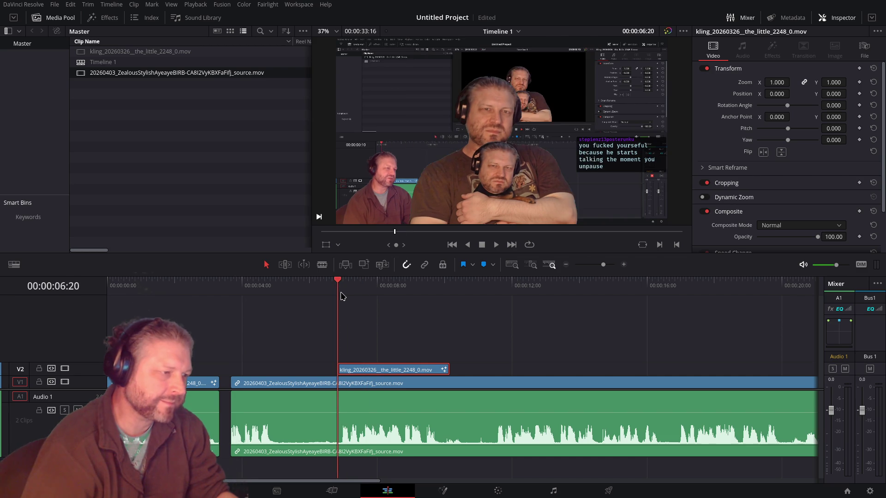
{"action": "key", "text": "space"}
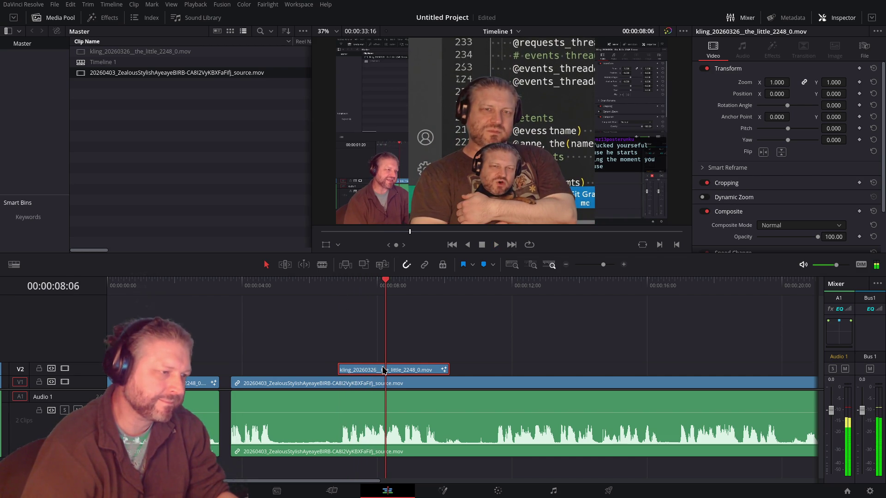
Step: Replay the overlay from 06:23 to 09:22
{"action": "scroll", "coordinate": [378, 383], "scroll_direction": "up", "scroll_amount": 3}
{"action": "scroll", "coordinate": [492, 379], "scroll_direction": "up", "scroll_amount": 1}
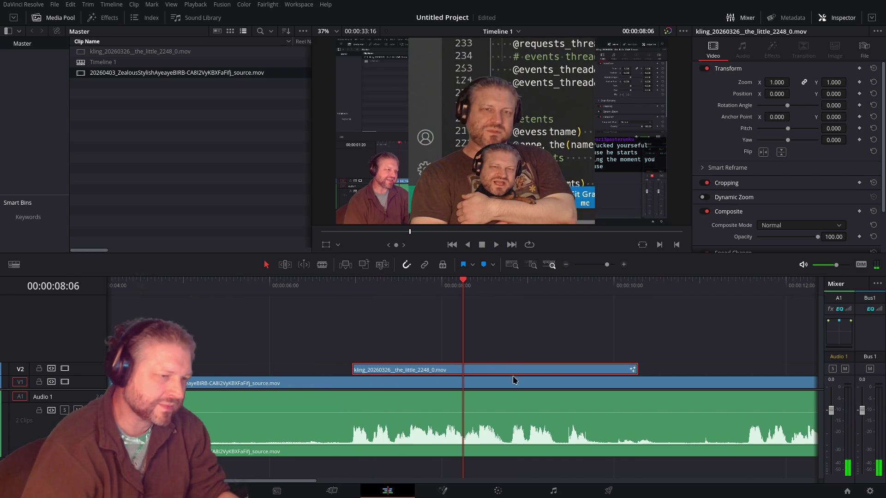
{"action": "left_click", "coordinate": [351, 284]}
{"action": "key", "text": "space"}
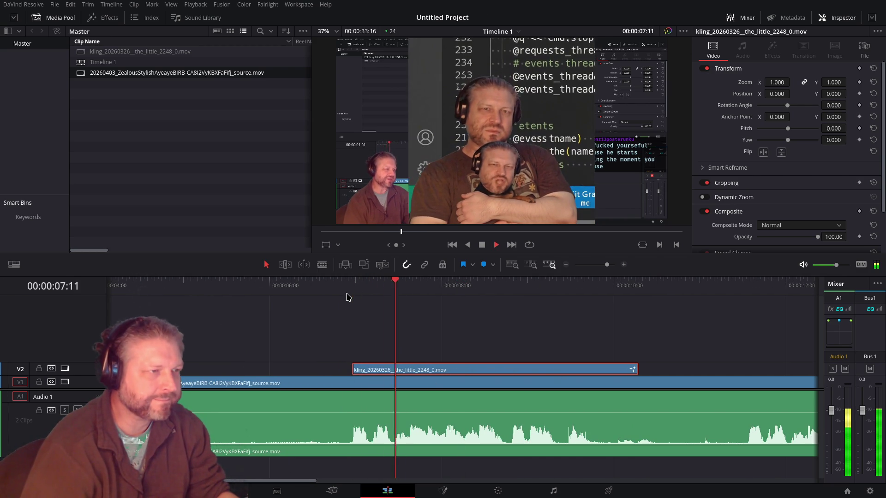
{"action": "key", "text": "space"}
Step: Slide the kling clip later along V2 and preview from about 11:12
{"action": "scroll", "coordinate": [270, 332], "scroll_direction": "right", "scroll_amount": 5}
{"action": "scroll", "coordinate": [194, 363], "scroll_direction": "right", "scroll_amount": 1}
{"action": "left_click_drag", "start_coordinate": [194, 363], "coordinate": [568, 375]}
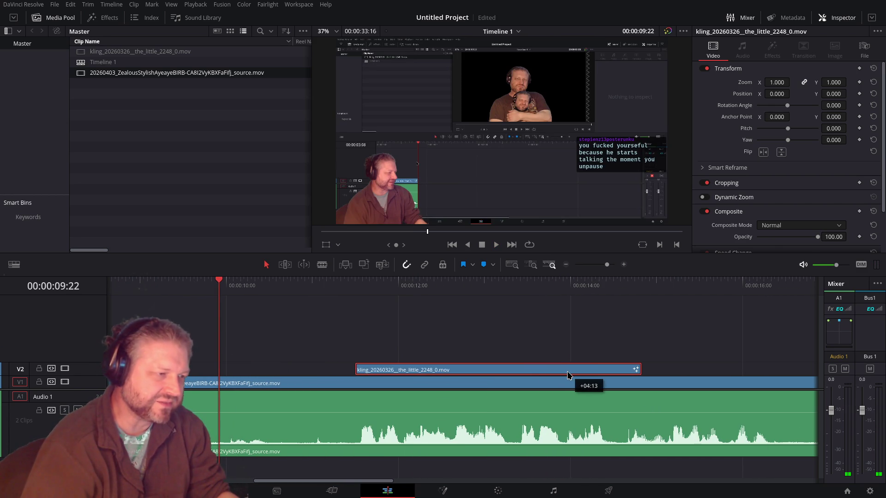
{"action": "left_click", "coordinate": [356, 283]}
{"action": "key", "text": "space"}
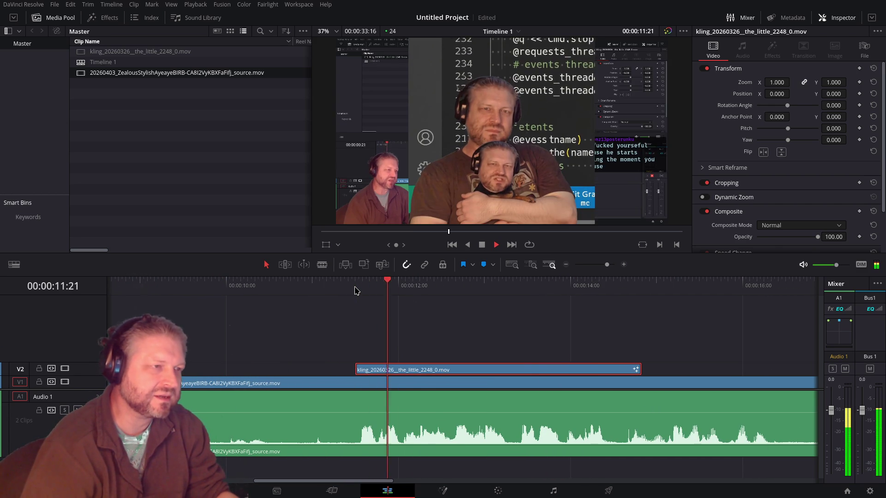
{"action": "key", "text": "space"}
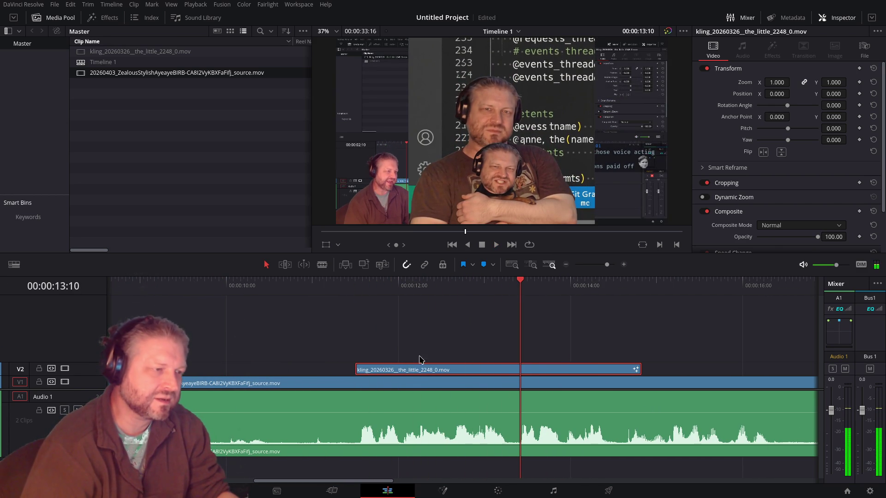
Step: Fine-tune the kling clip's position around 11:09 with small nudges and replays
{"action": "left_click_drag", "start_coordinate": [422, 372], "coordinate": [431, 371]}
{"action": "left_click", "coordinate": [361, 300]}
{"action": "key", "text": "space"}
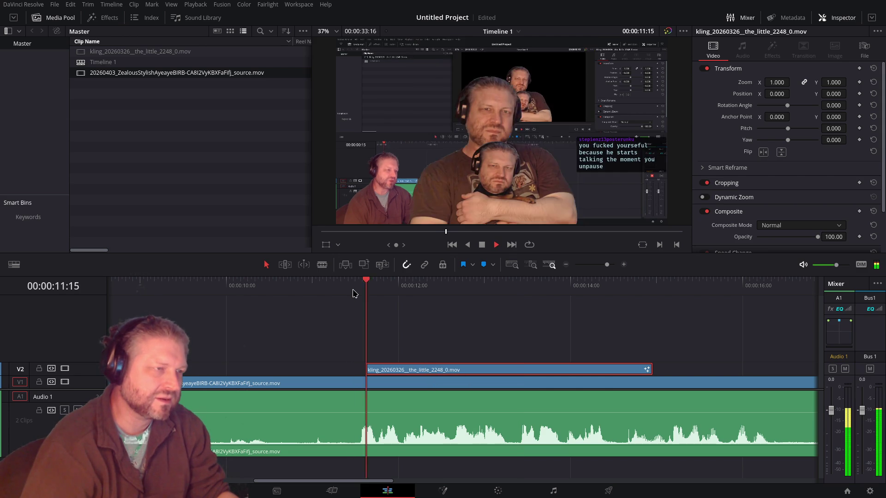
{"action": "left_click_drag", "start_coordinate": [438, 370], "coordinate": [411, 368]}
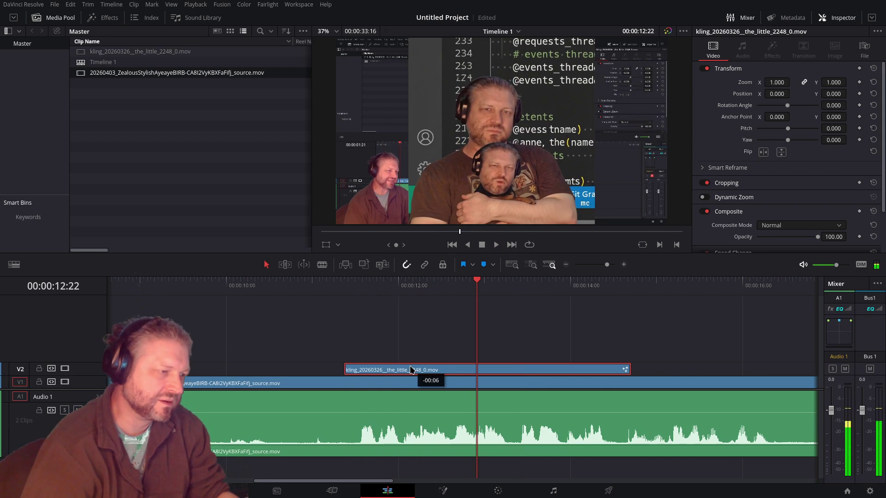
{"action": "left_click", "coordinate": [349, 290]}
{"action": "key", "text": "space"}
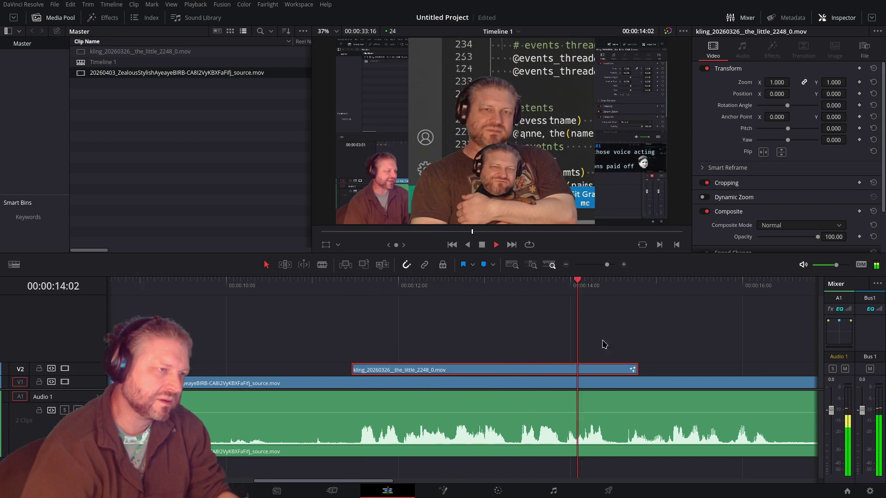
{"action": "key", "text": "space"}
{"action": "key", "text": "ctrl+minus"}
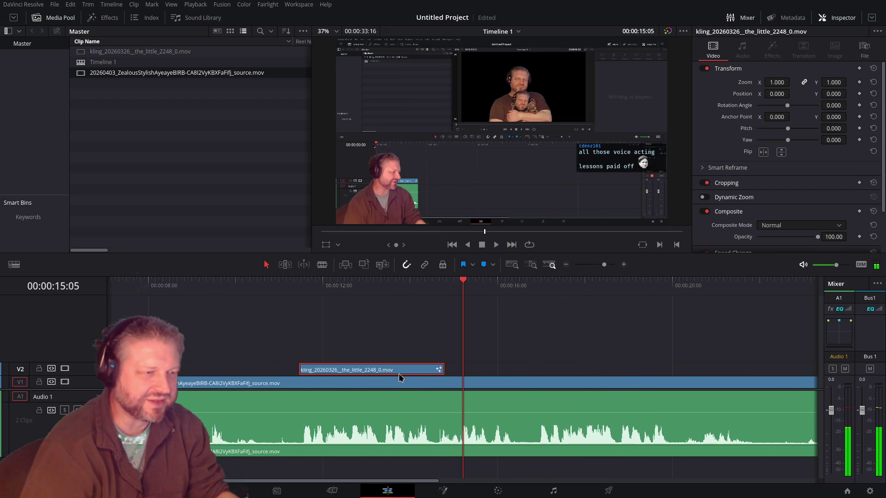
Step: Try the kling clip about five seconds later, preview from 16:19, then undo and replay
{"action": "left_click_drag", "start_coordinate": [406, 370], "coordinate": [644, 376]}
{"action": "left_click", "coordinate": [532, 290]}
{"action": "key", "text": "space"}
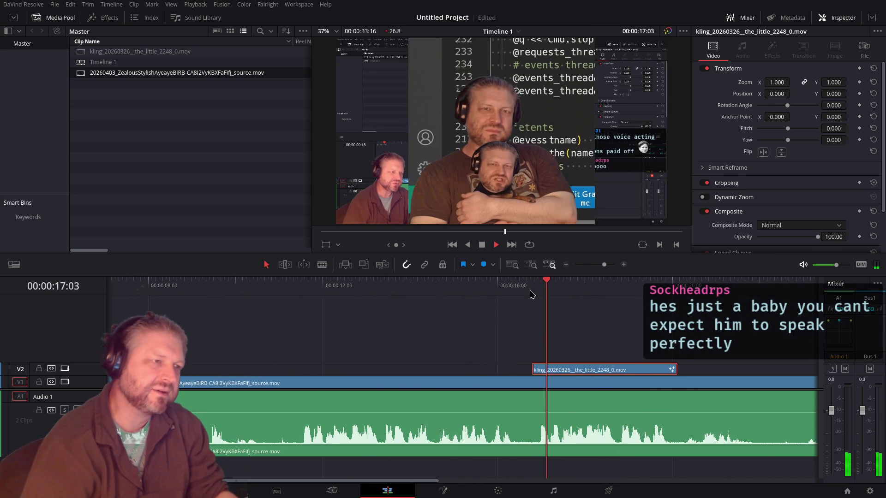
{"action": "key", "text": "space"}
{"action": "key", "text": "ctrl+z"}
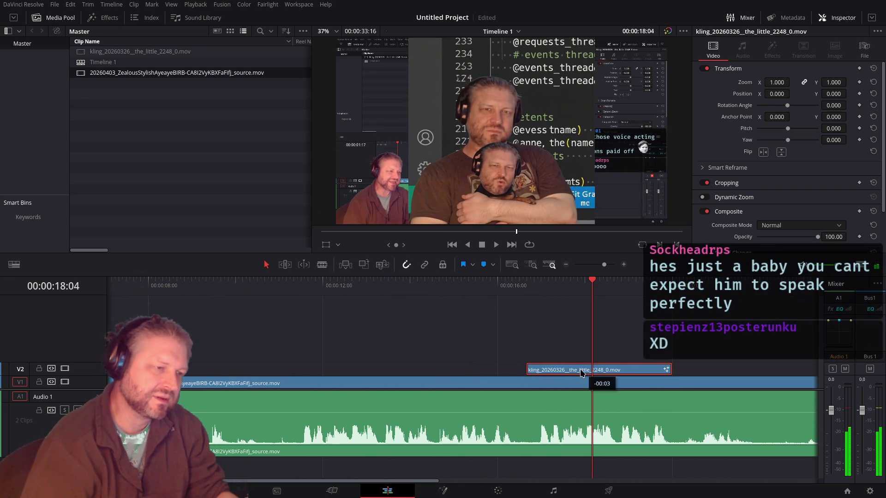
{"action": "left_click", "coordinate": [533, 289]}
{"action": "key", "text": "space"}
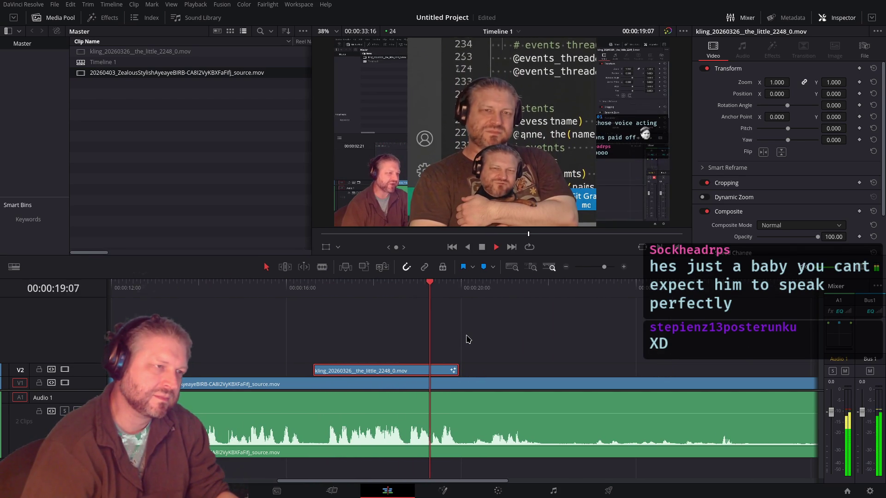
{"action": "key", "text": "space"}
Step: Move the kling clip to start near 29 seconds, shift it slightly earlier, and replay from 28:22
{"action": "scroll", "coordinate": [451, 383], "scroll_direction": "down", "scroll_amount": 3}
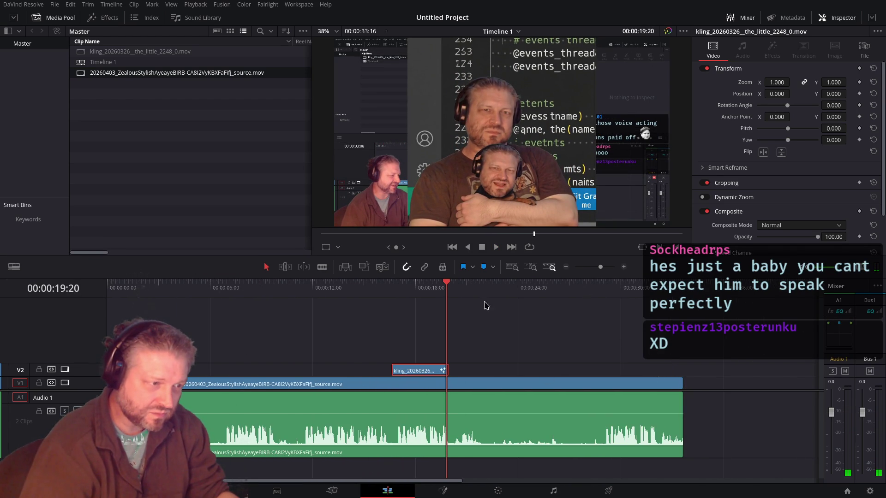
{"action": "left_click_drag", "start_coordinate": [454, 290], "coordinate": [604, 302]}
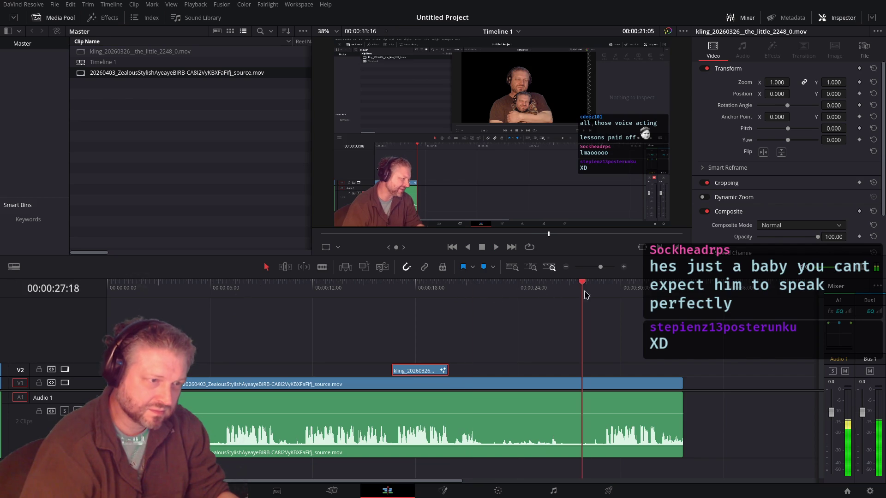
{"action": "left_click_drag", "start_coordinate": [414, 371], "coordinate": [624, 370]}
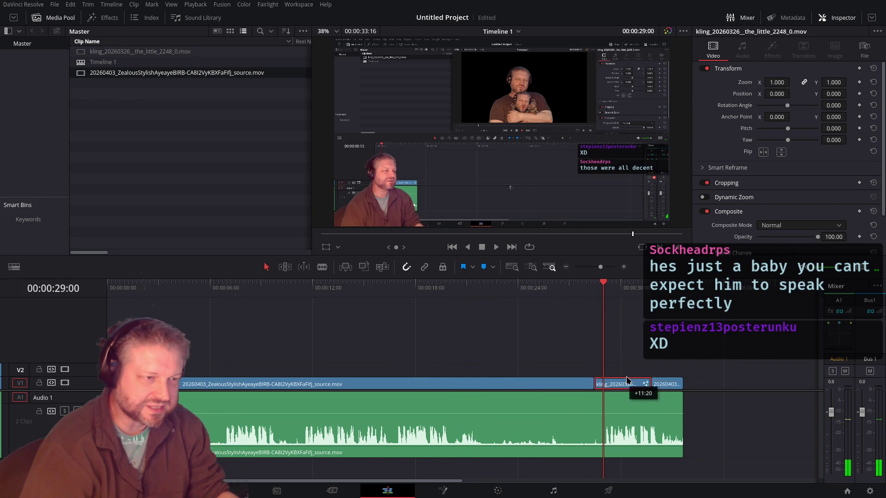
{"action": "scroll", "coordinate": [558, 385], "scroll_direction": "up", "scroll_amount": 5}
{"action": "scroll", "coordinate": [559, 384], "scroll_direction": "up", "scroll_amount": 2}
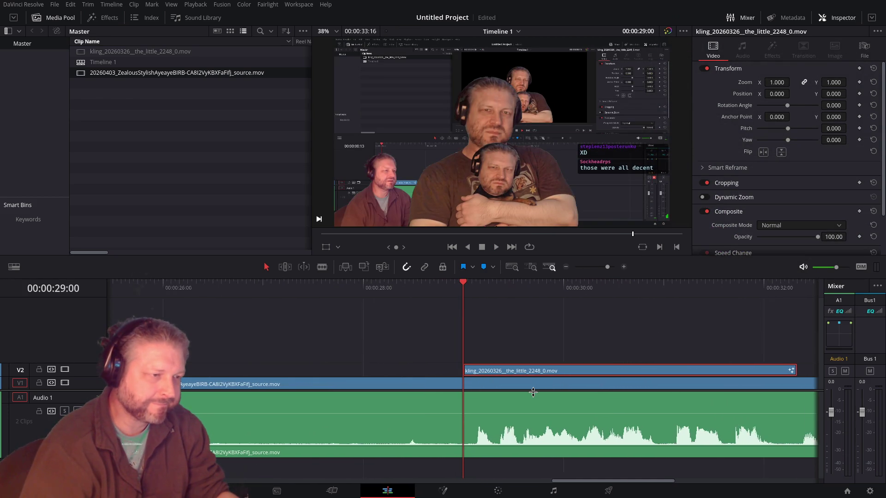
{"action": "key", "text": "space"}
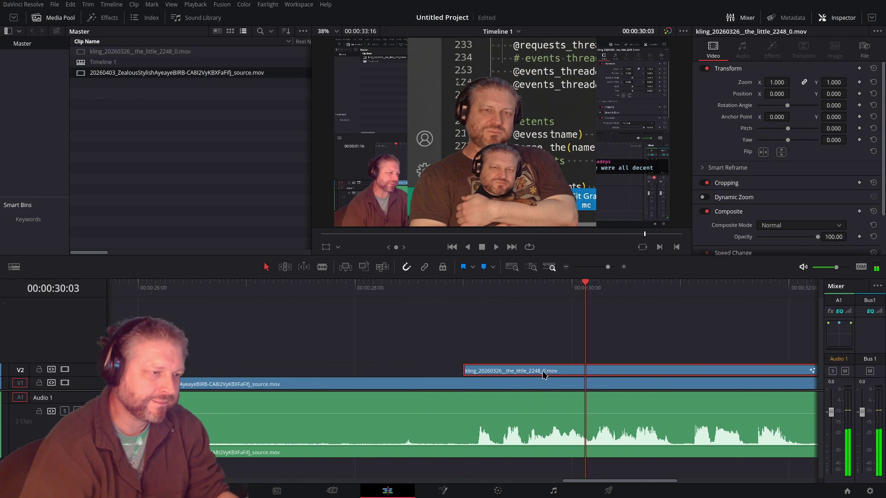
{"action": "left_click_drag", "start_coordinate": [544, 375], "coordinate": [517, 375]}
{"action": "left_click", "coordinate": [453, 289]}
{"action": "key", "text": "space"}
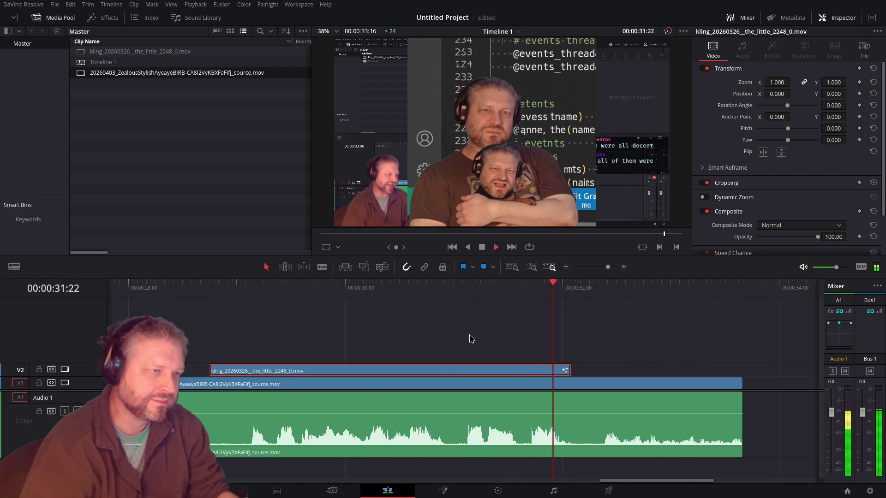
{"action": "key", "text": "space"}
Step: Replay the overlay from about 28:19 and save the project
{"action": "left_click", "coordinate": [216, 288]}
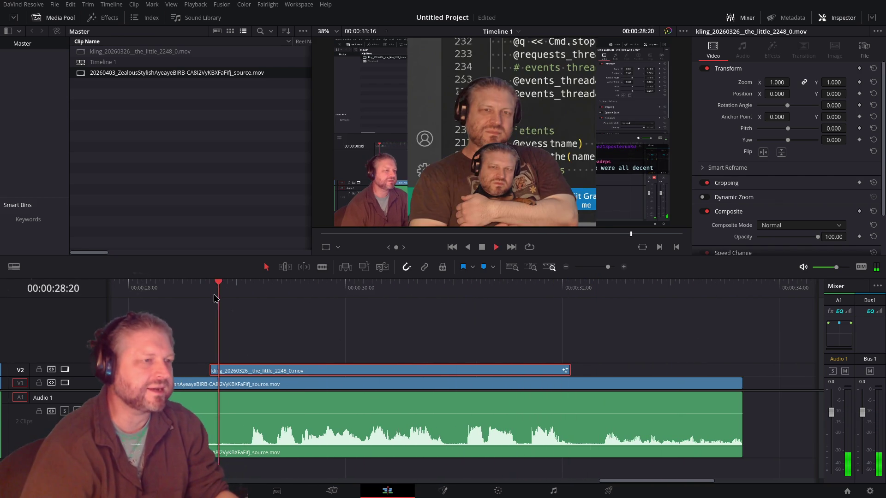
{"action": "key", "text": "space"}
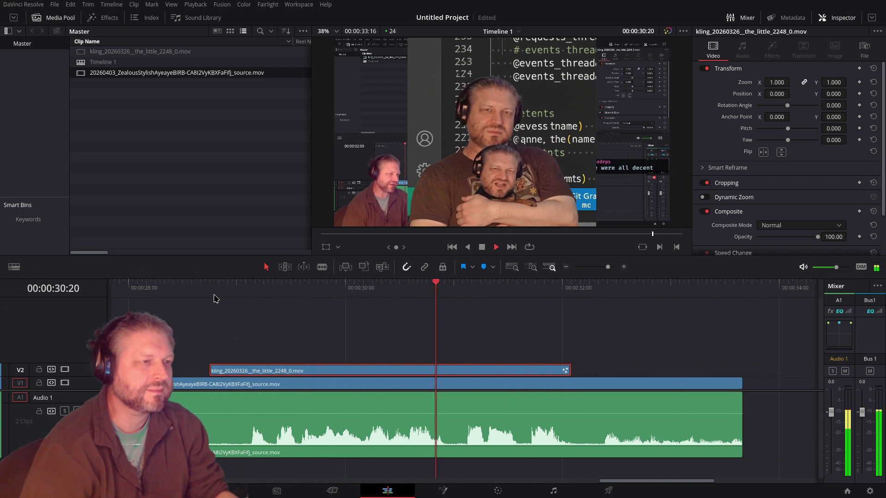
{"action": "key", "text": "space"}
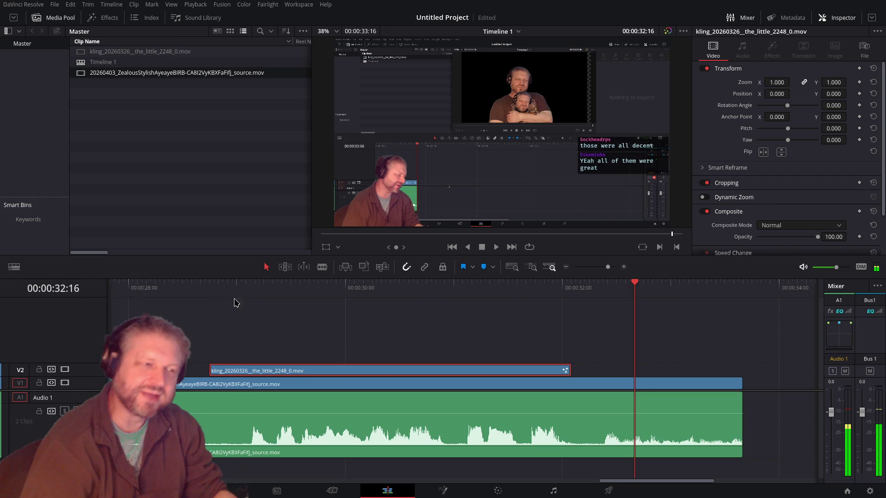
{"action": "key", "text": "ctrl+s"}
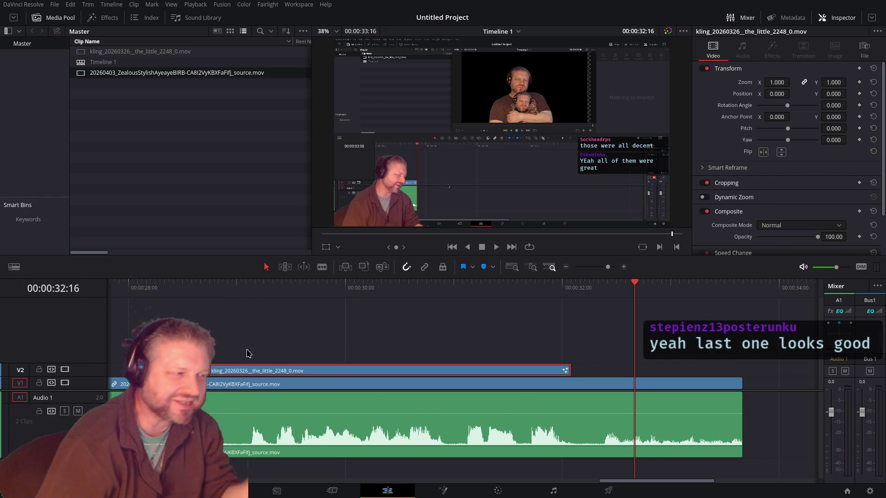
Step: Replay the final overlay from 28:18 to 32:05 and step the playhead back a frame
{"action": "left_click", "coordinate": [210, 301]}
{"action": "key", "text": "space"}
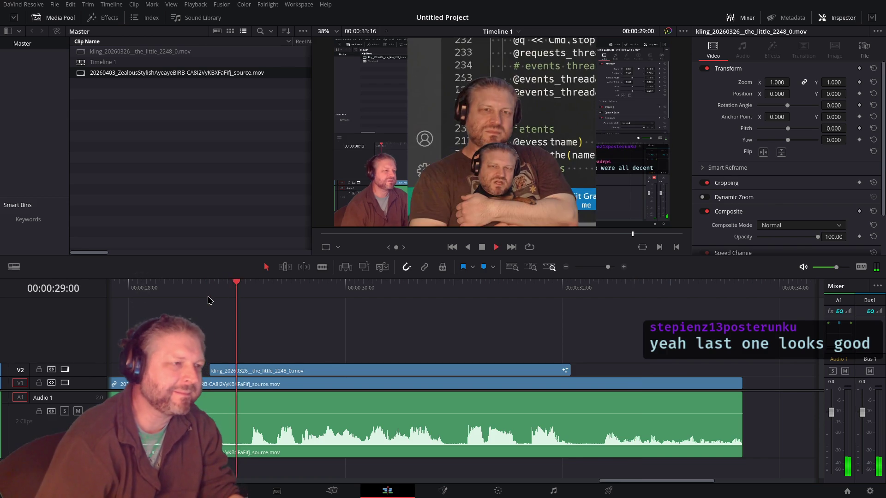
{"action": "key", "text": "space"}
{"action": "scroll", "coordinate": [533, 199], "scroll_direction": "up", "scroll_amount": 4}
{"action": "scroll", "coordinate": [545, 66], "scroll_direction": "up", "scroll_amount": 2}
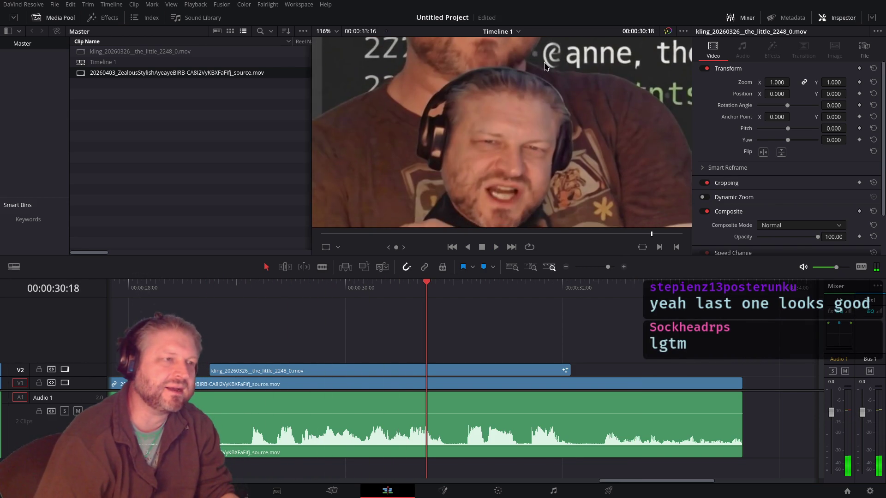
{"action": "scroll", "coordinate": [439, 185], "scroll_direction": "down", "scroll_amount": 2}
{"action": "left_click", "coordinate": [211, 298]}
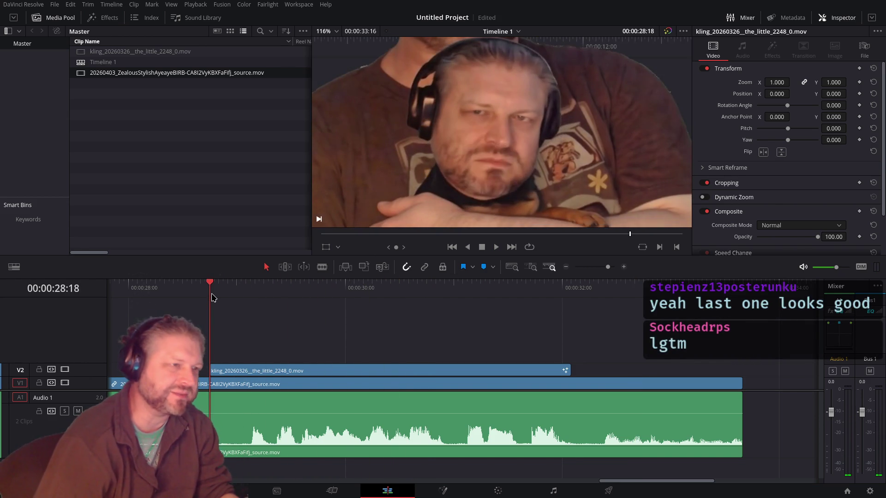
{"action": "key", "text": "space"}
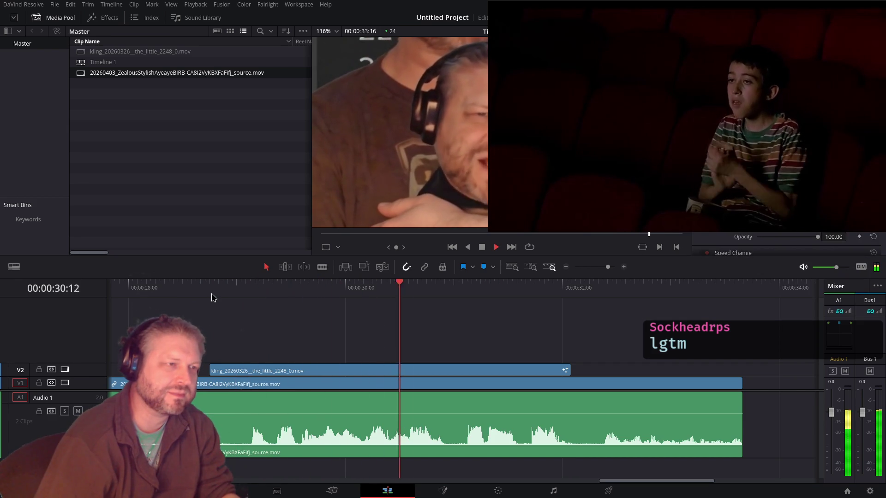
{"action": "key", "text": "space"}
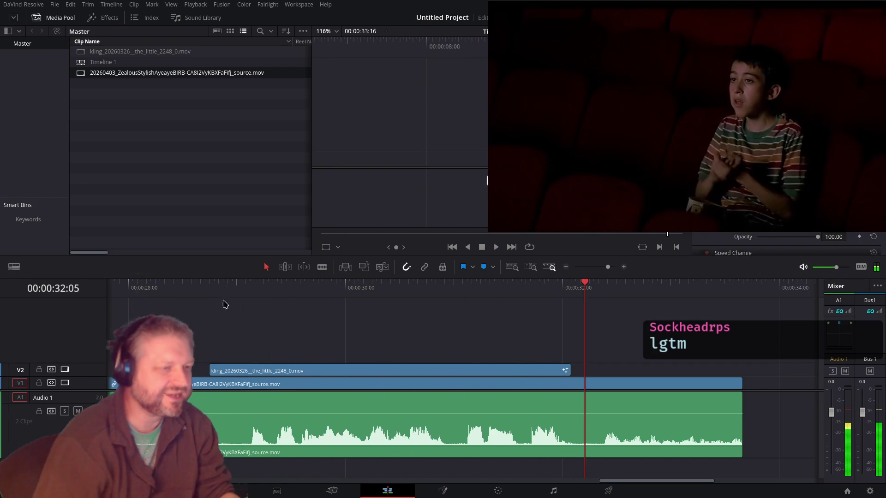
{"action": "scroll", "coordinate": [356, 382], "scroll_direction": "down", "scroll_amount": 3}
{"action": "key", "text": "Left"}
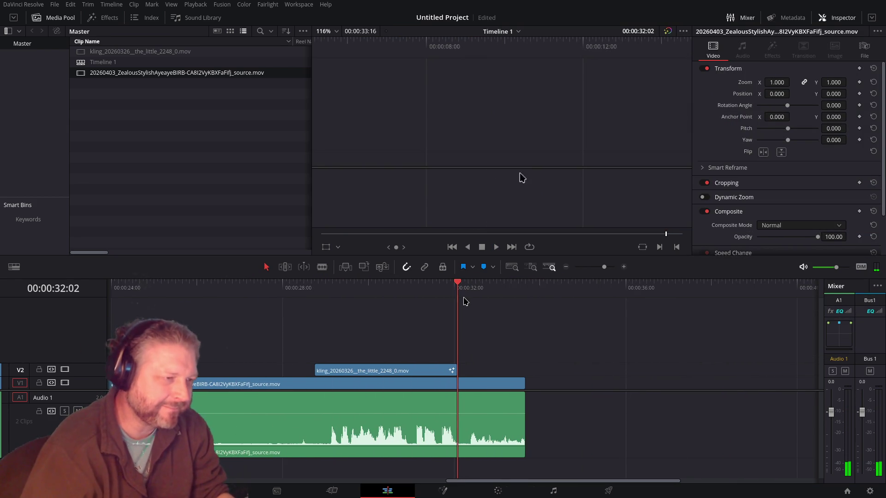
Step: Delete the voice clip's tail after 32:02 and its head before 28:18
{"action": "key", "text": "Left"}
{"action": "key", "text": "Left"}
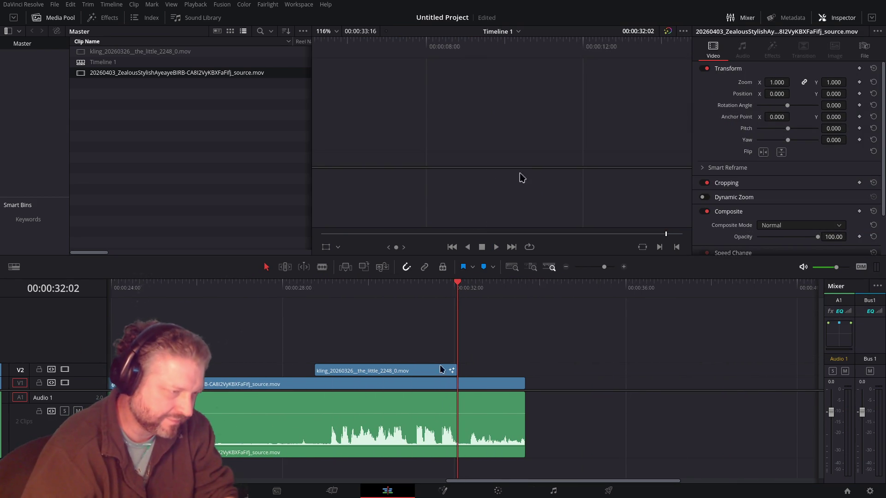
{"action": "key", "text": "Delete"}
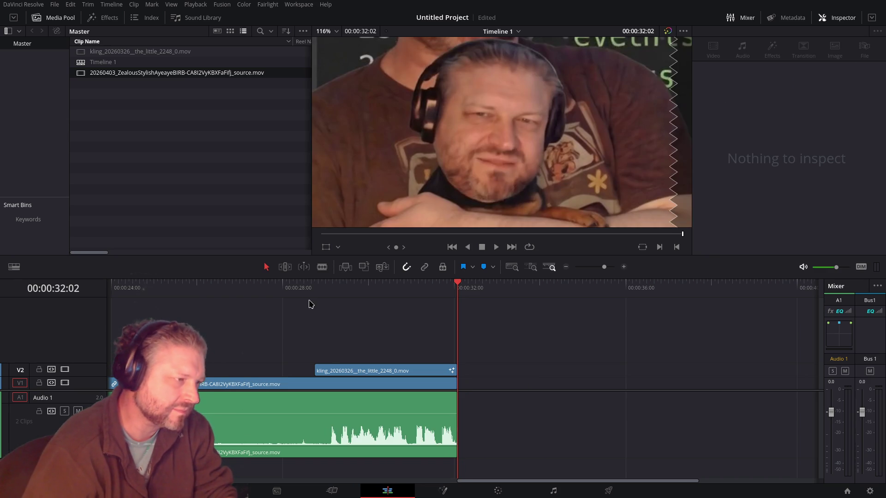
{"action": "left_click", "coordinate": [313, 291]}
{"action": "key", "text": "shift+bracketleft"}
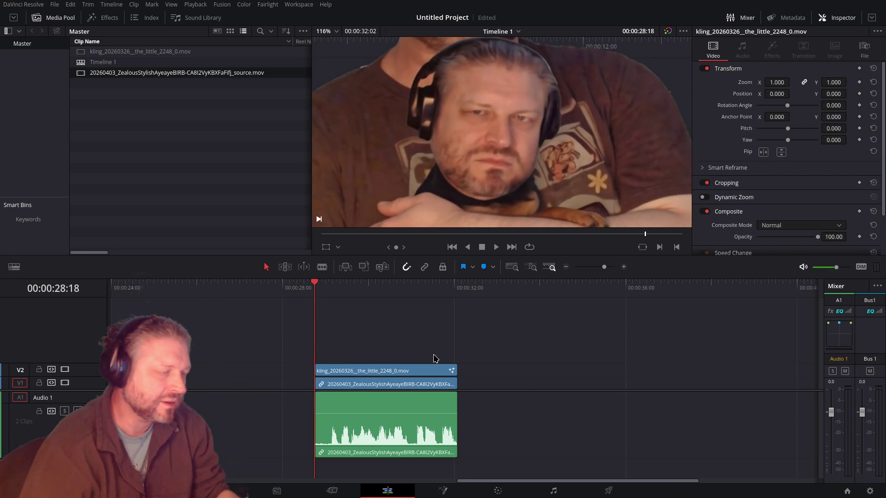
{"action": "mouse_move", "coordinate": [396, 371]}
{"action": "left_mouse_down"}
{"action": "mouse_move", "coordinate": [397, 386]}
{"action": "mouse_move", "coordinate": [441, 377]}
{"action": "left_mouse_up"}
{"action": "scroll", "coordinate": [395, 383], "scroll_direction": "down", "scroll_amount": 3}
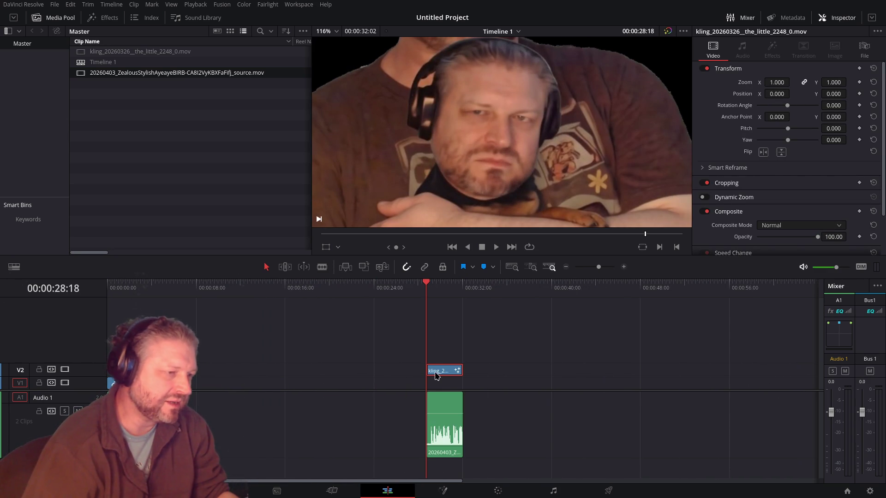
Step: Add a Solid Color generator under the kling clip, trimmed to end at 32:02
{"action": "left_click", "coordinate": [102, 17]}
{"action": "left_click_drag", "start_coordinate": [250, 131], "coordinate": [428, 387]}
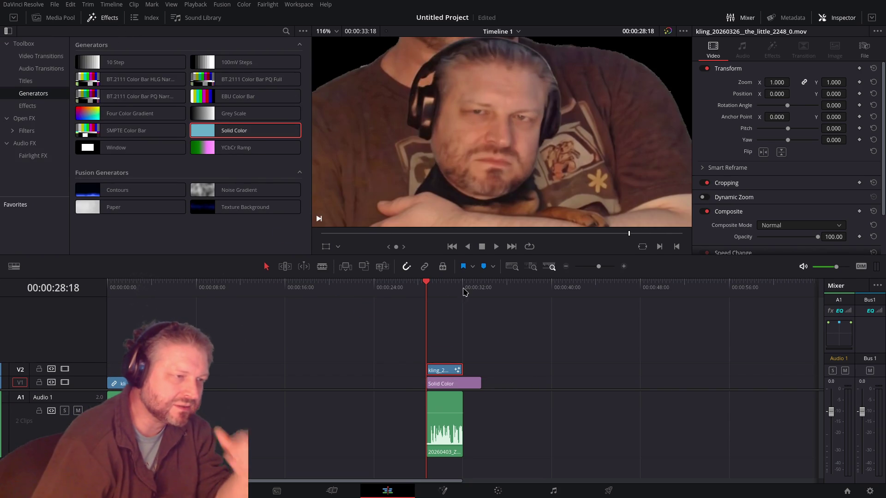
{"action": "left_click", "coordinate": [464, 290]}
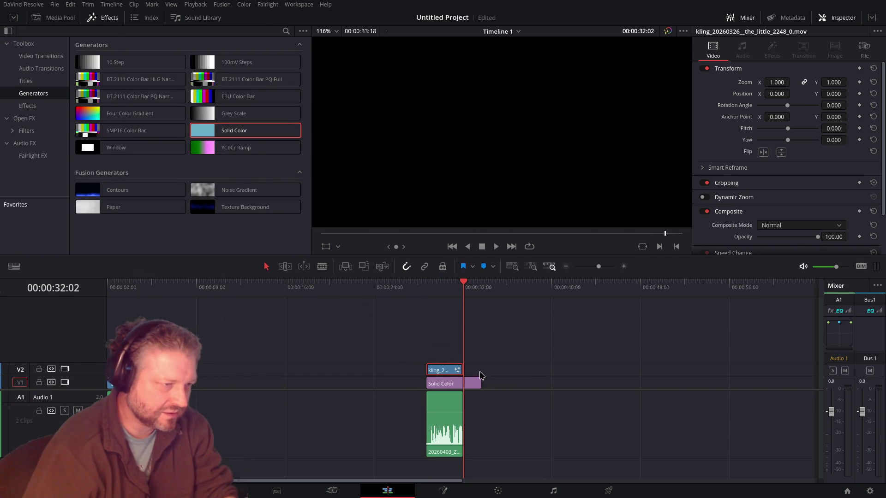
{"action": "left_click_drag", "start_coordinate": [481, 384], "coordinate": [468, 369]}
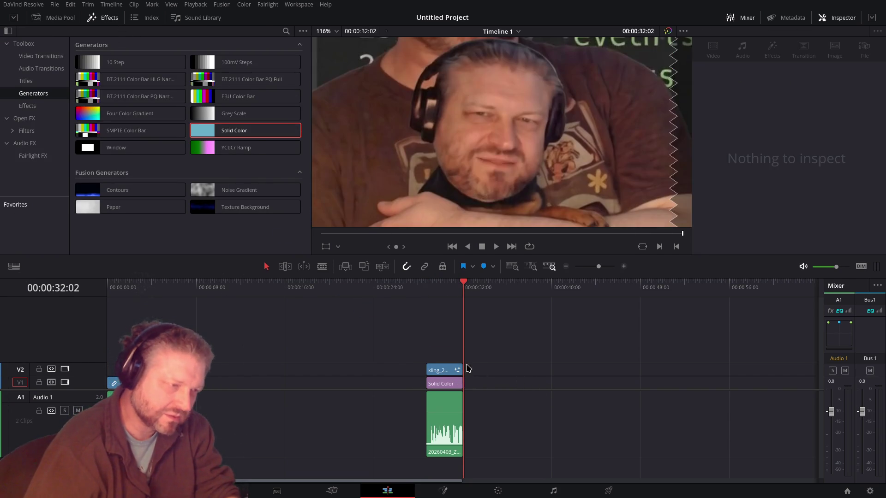
{"action": "left_click", "coordinate": [441, 383]}
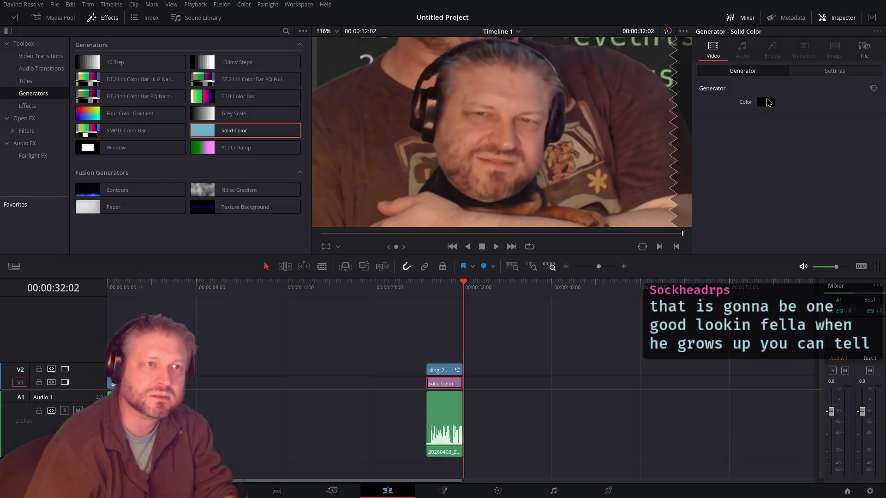
Step: Set the Solid Color to pure green and preview it in the fitted viewer
{"action": "left_click", "coordinate": [766, 102]}
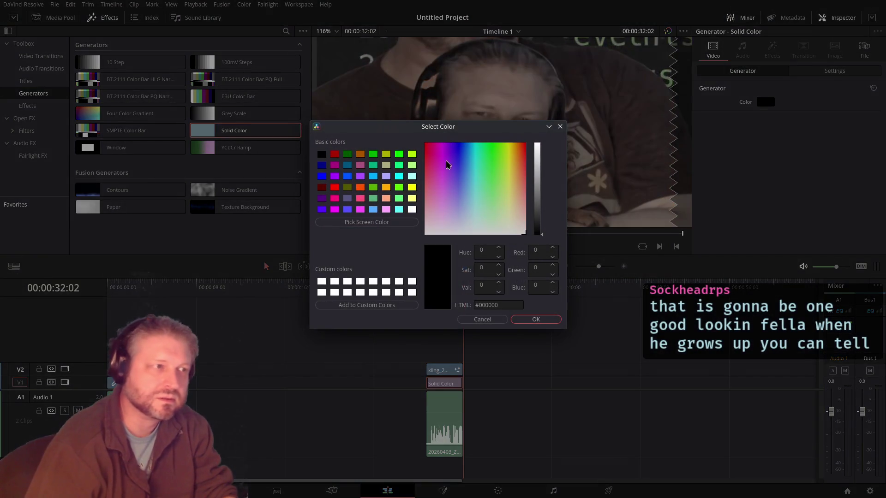
{"action": "left_click", "coordinate": [399, 155]}
{"action": "left_click", "coordinate": [535, 320]}
{"action": "key", "text": "Up"}
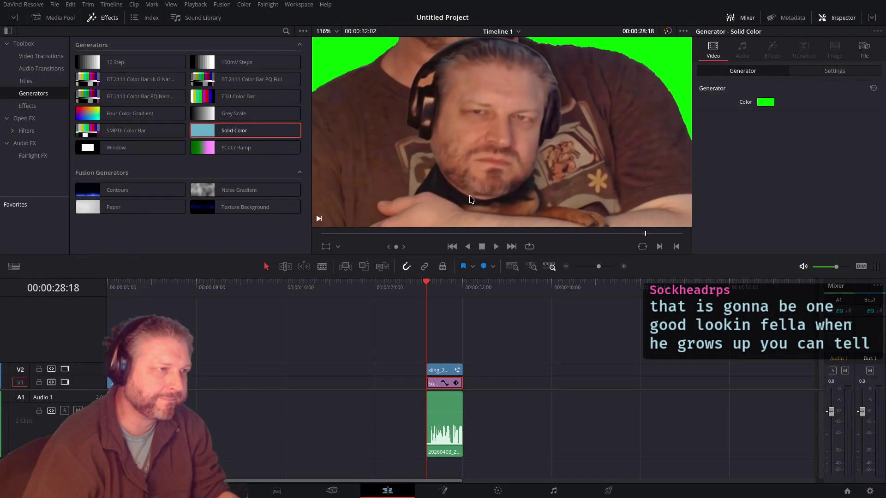
{"action": "key", "text": "shift+z"}
{"action": "key", "text": "space"}
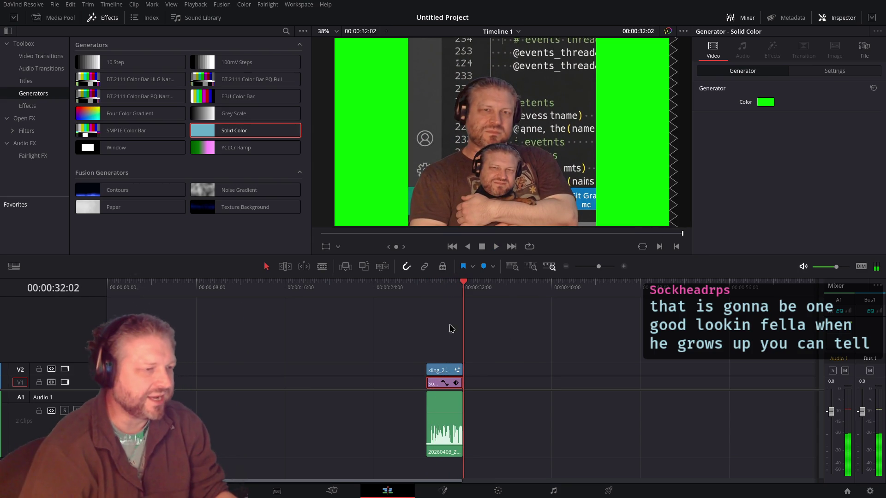
{"action": "left_click_drag", "start_coordinate": [439, 282], "coordinate": [442, 282]}
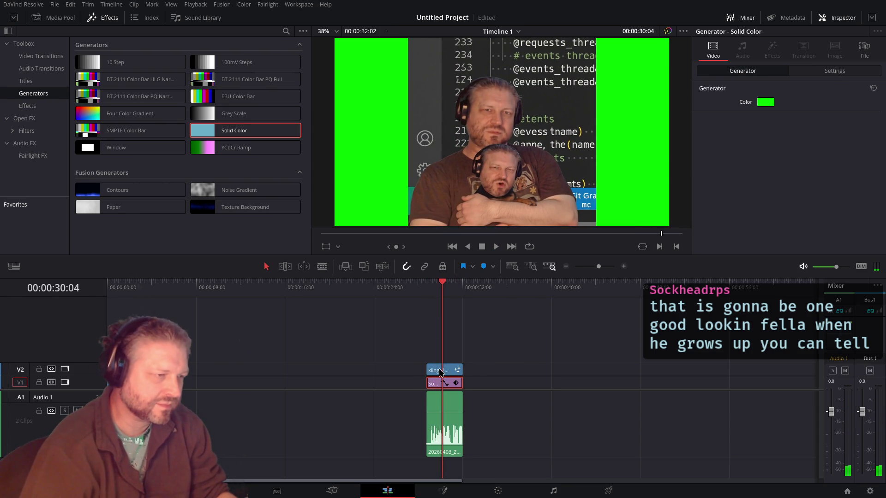
Step: Select the kling clip, disable the solid background, and open the kling clip in Fusion
{"action": "scroll", "coordinate": [446, 388], "scroll_direction": "down", "scroll_amount": 3}
{"action": "scroll", "coordinate": [443, 392], "scroll_direction": "up", "scroll_amount": 5}
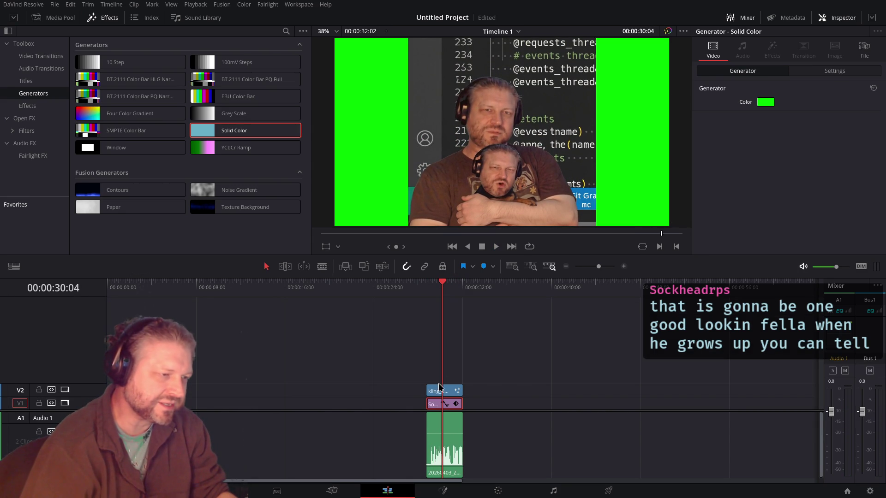
{"action": "left_click", "coordinate": [433, 404]}
{"action": "key", "text": "d"}
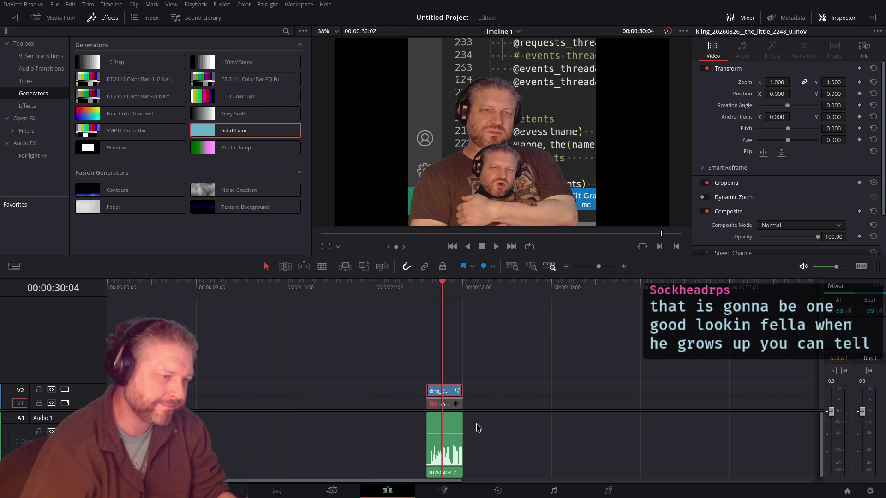
{"action": "key", "text": "shift+5"}
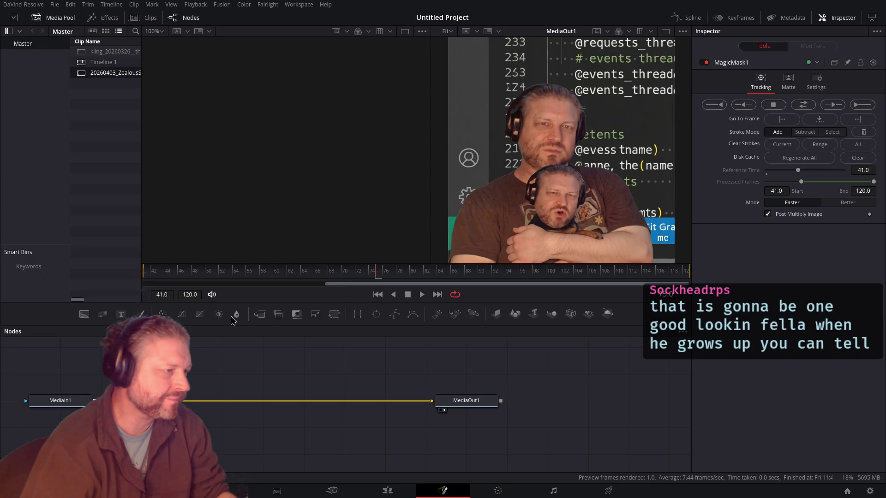
Step: Return to the kling clip's Fusion composite at 28:18 and start tracking the Magic Mask forward
{"action": "left_click", "coordinate": [387, 488]}
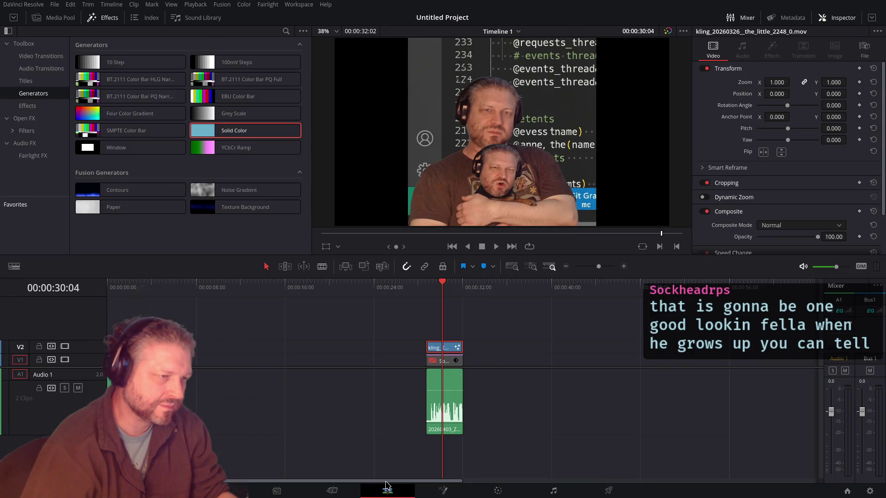
{"action": "left_click", "coordinate": [427, 463]}
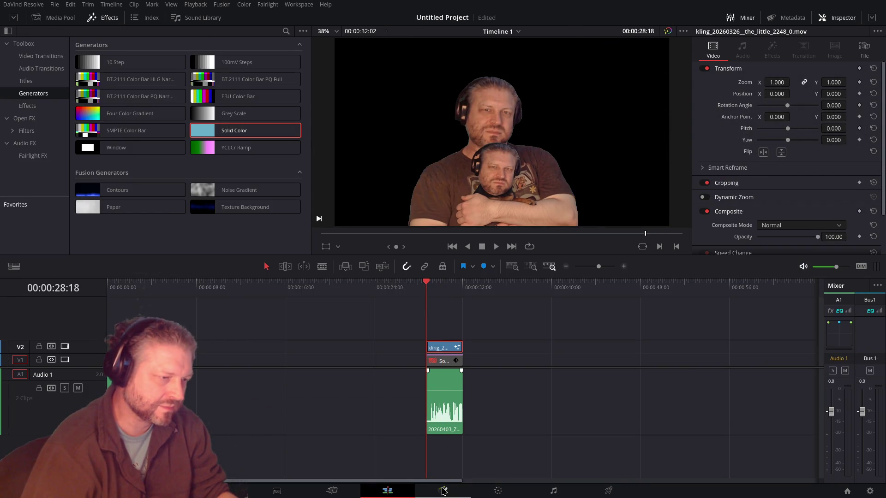
{"action": "left_click", "coordinate": [443, 490]}
{"action": "left_click", "coordinate": [855, 106]}
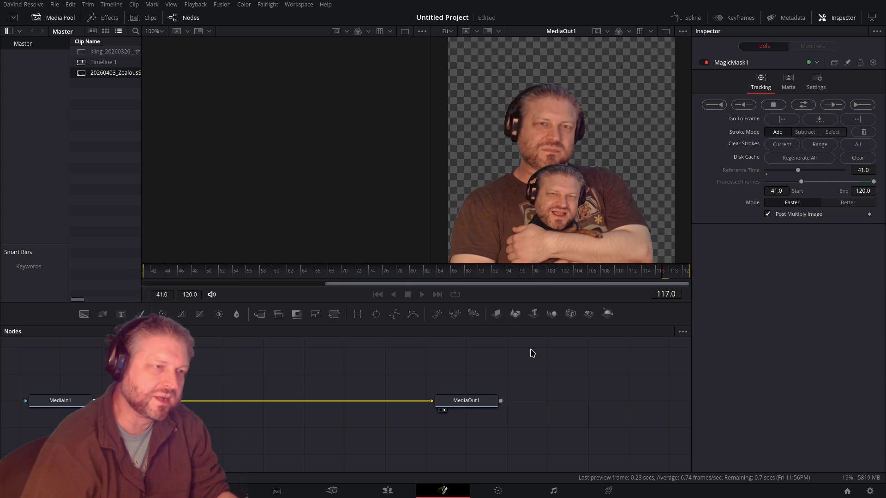
Step: Check the mask at frames 106–112 and continue tracking it forward
{"action": "left_click", "coordinate": [604, 274]}
{"action": "left_click_drag", "start_coordinate": [603, 275], "coordinate": [594, 272]}
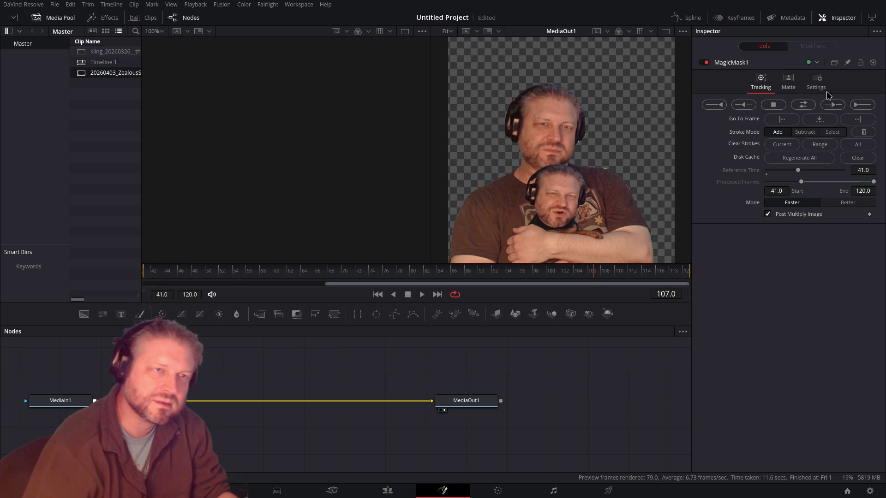
{"action": "left_click", "coordinate": [862, 104]}
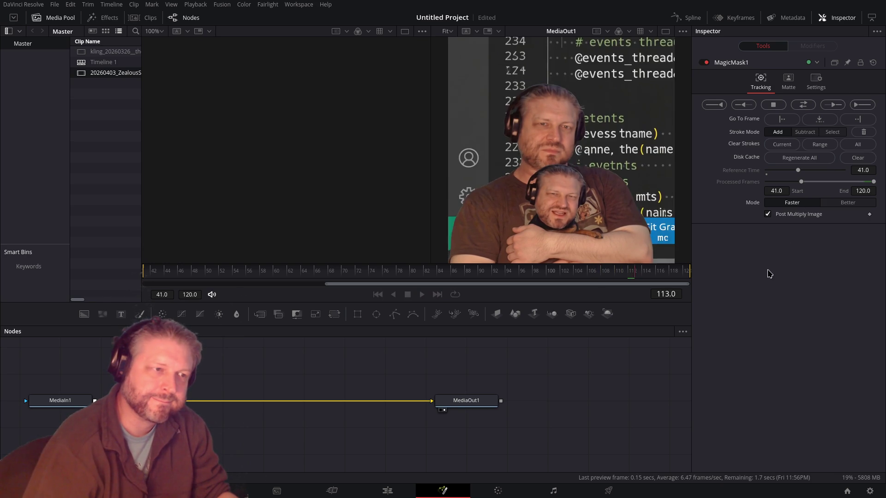
{"action": "left_click", "coordinate": [632, 273]}
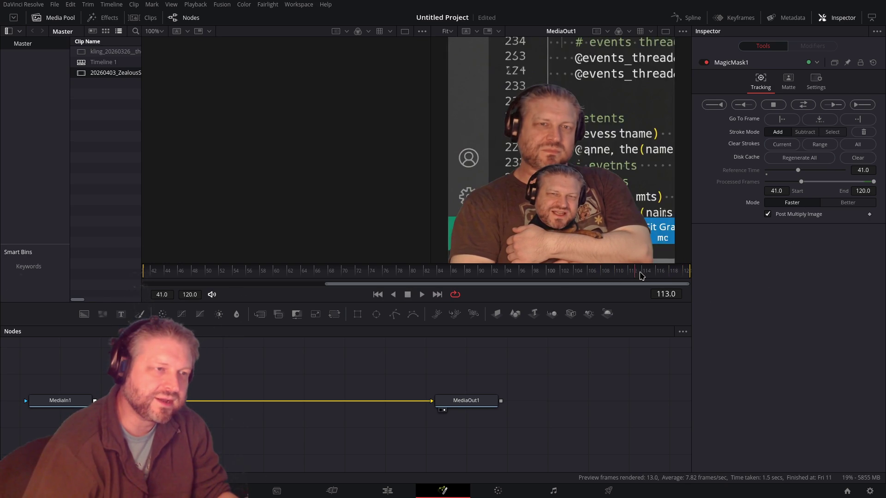
{"action": "left_click", "coordinate": [830, 106]}
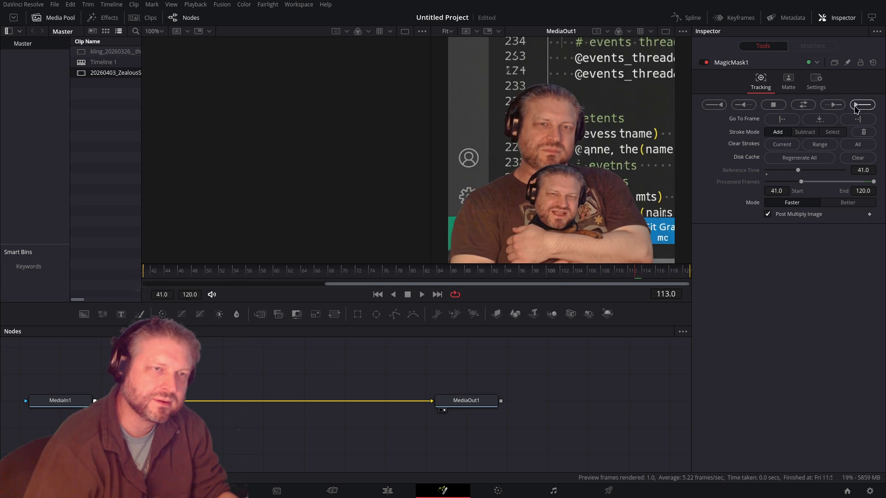
{"action": "left_click", "coordinate": [633, 273]}
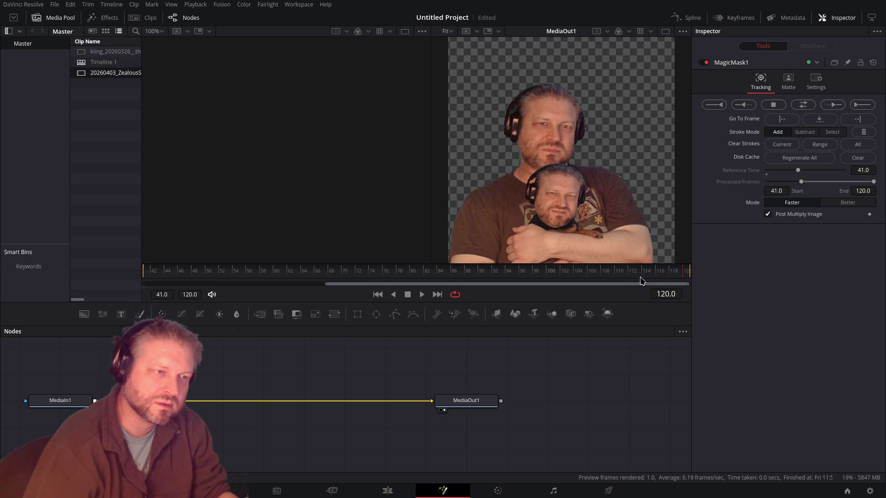
Step: Paint an extra mask stroke at frame 114, track to frame 120, and play the Edit timeline
{"action": "left_click", "coordinate": [647, 279]}
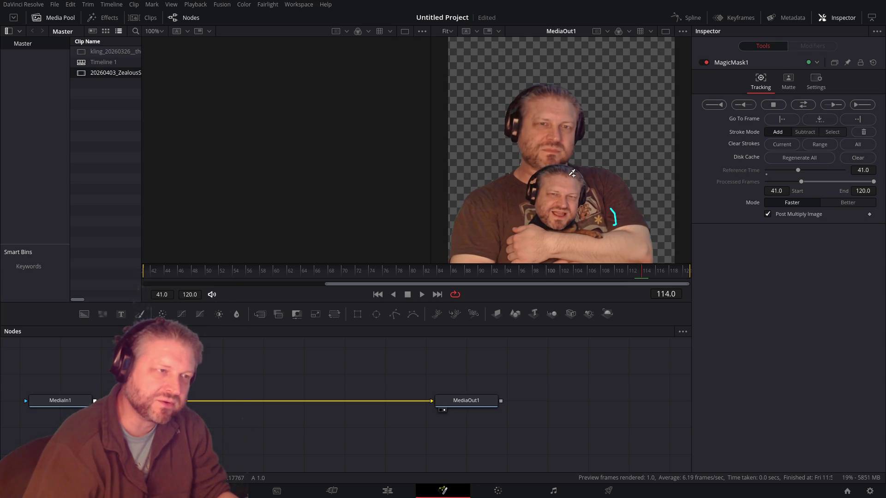
{"action": "left_click_drag", "start_coordinate": [552, 160], "coordinate": [489, 254]}
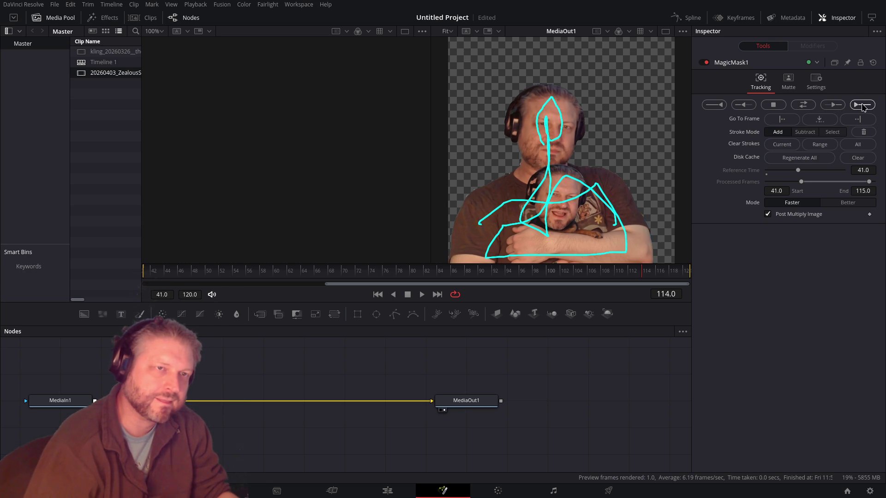
{"action": "left_click", "coordinate": [863, 106]}
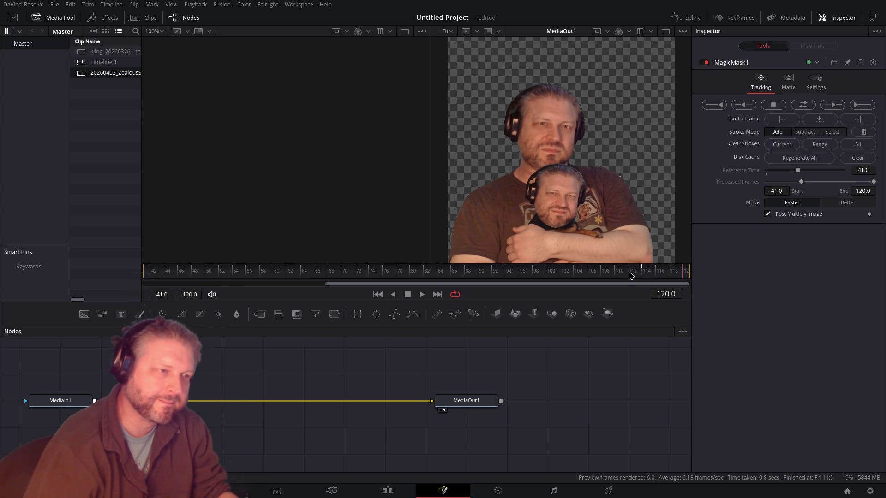
{"action": "left_click", "coordinate": [388, 491]}
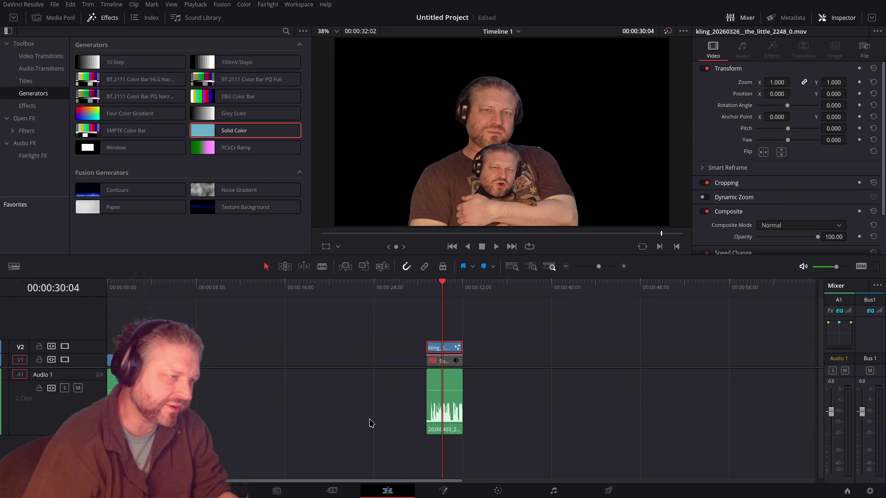
{"action": "key", "text": "space"}
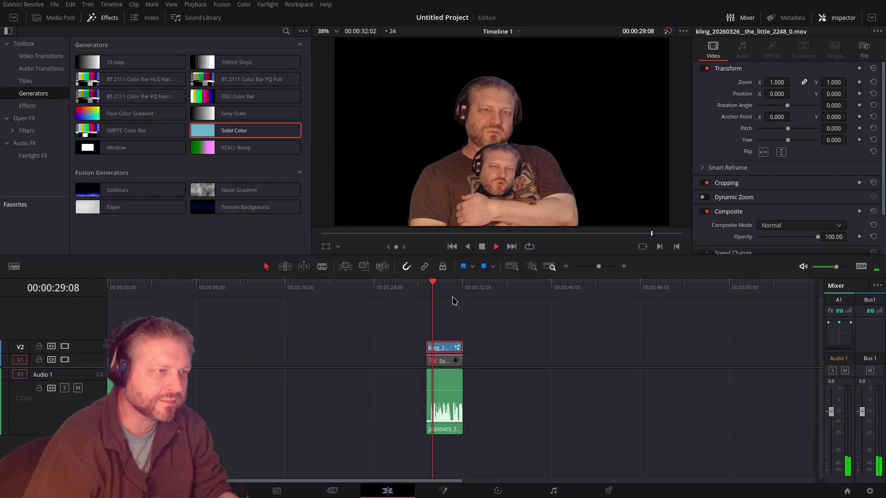
Step: Re-enable the green Solid Color clip on V1 beneath the masked kling clip
{"action": "left_click", "coordinate": [442, 363]}
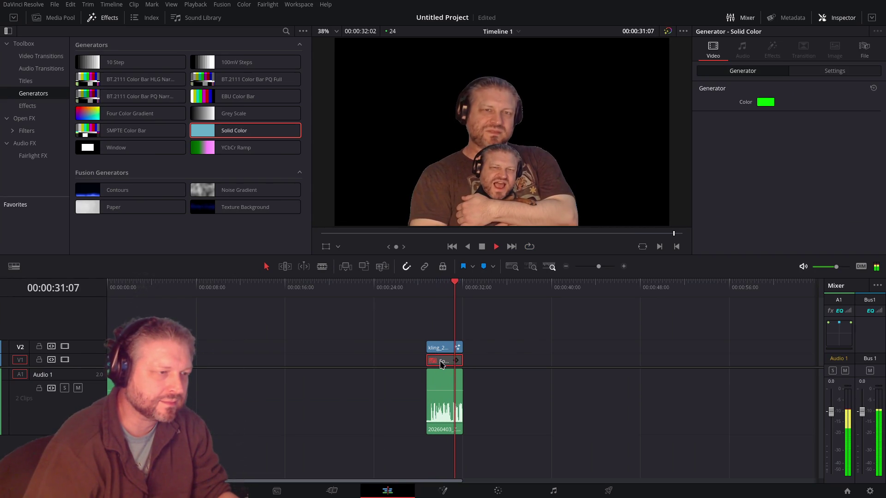
{"action": "left_click", "coordinate": [427, 286]}
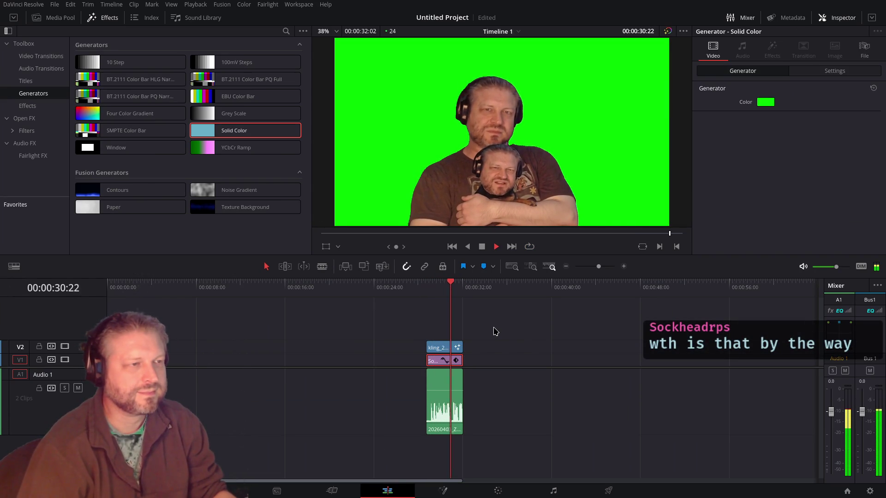
{"action": "left_click_drag", "start_coordinate": [203, 339], "coordinate": [182, 363]}
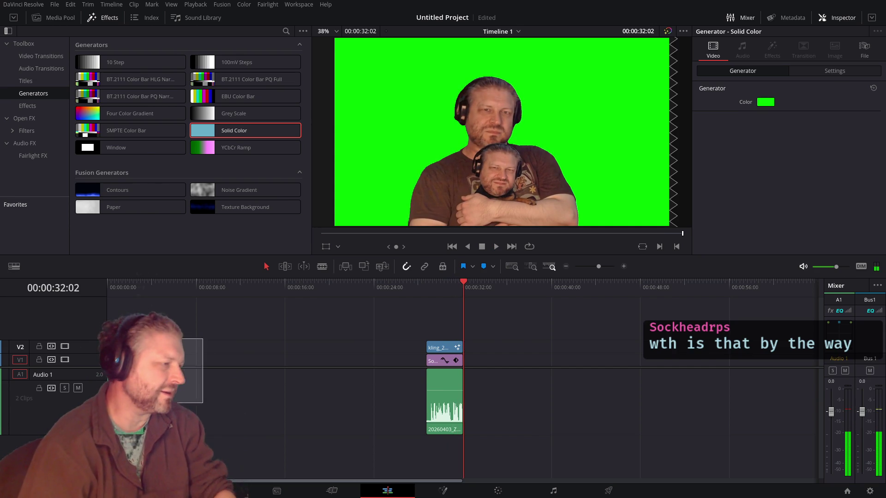
Step: Park the playhead at the clip start, 28:18, and open the Deliver page
{"action": "key", "text": "Home"}
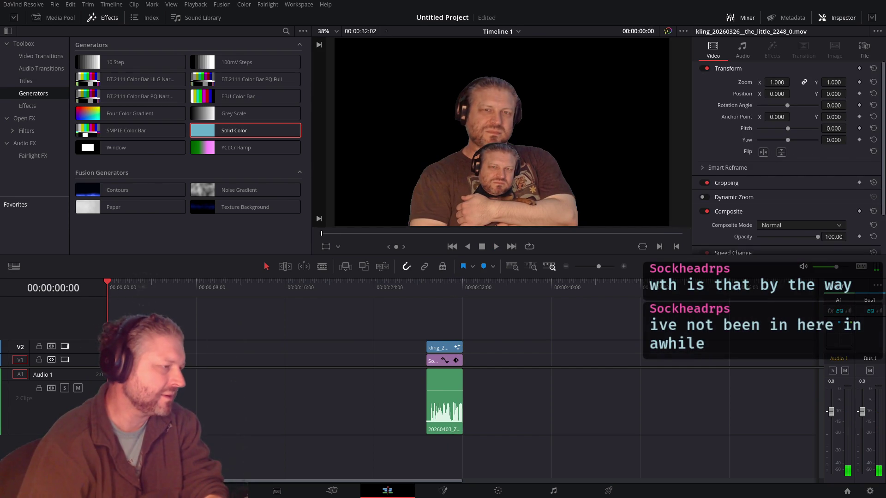
{"action": "left_click", "coordinate": [427, 301]}
{"action": "left_click", "coordinate": [609, 492]}
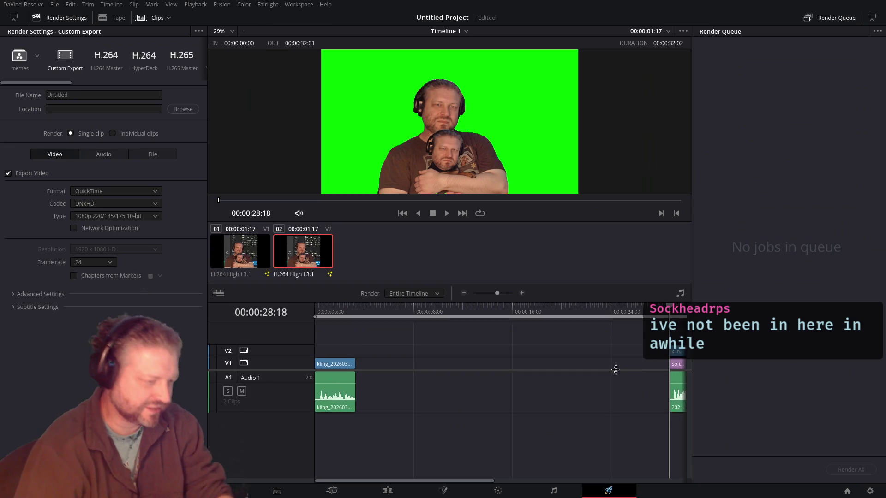
Step: Mark the in point at 28:18, render only the in/out range, and load the memes preset
{"action": "key", "text": "i"}
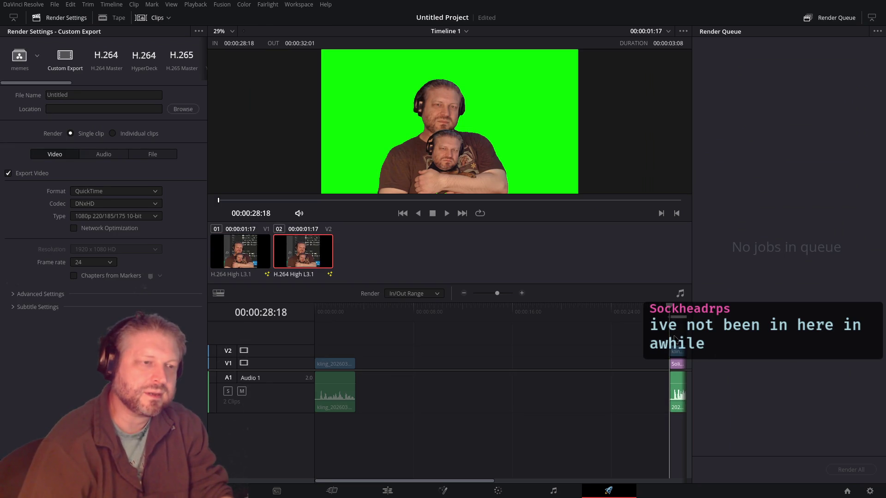
{"action": "scroll", "coordinate": [547, 355], "scroll_direction": "right", "scroll_amount": 3}
{"action": "left_click", "coordinate": [549, 310]}
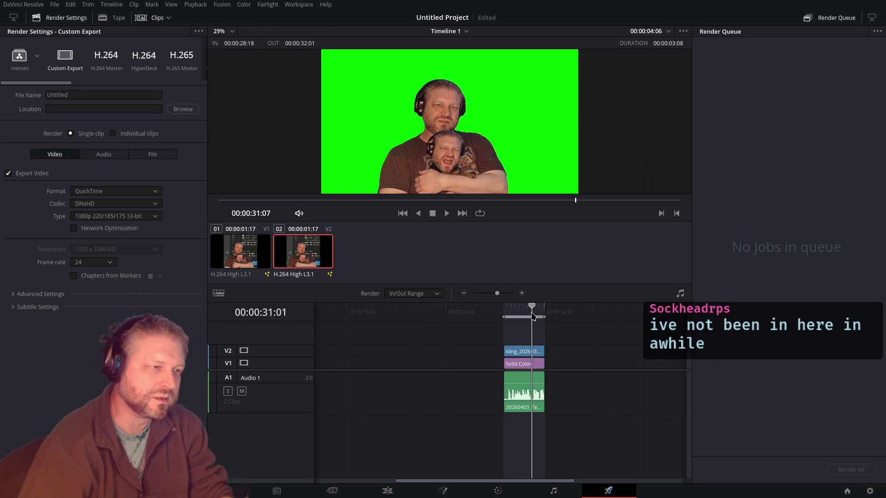
{"action": "left_click_drag", "start_coordinate": [550, 313], "coordinate": [530, 313]}
{"action": "left_click", "coordinate": [21, 60]}
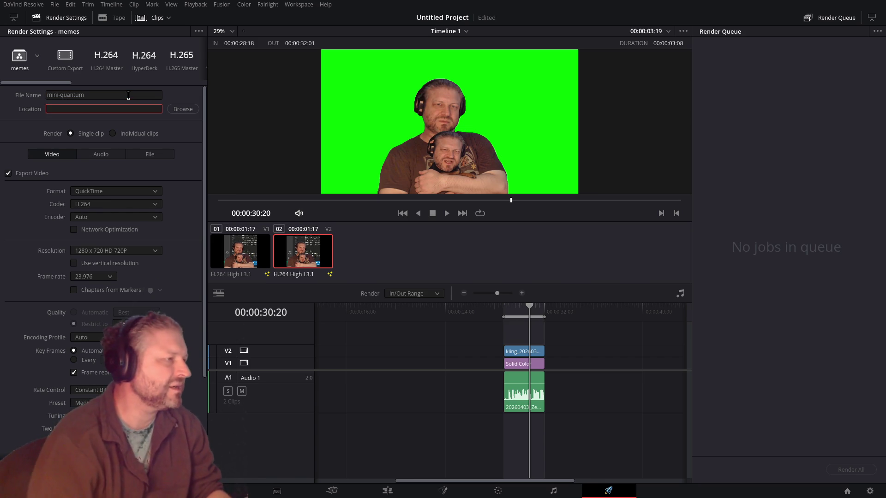
Step: Set the render destination to the Videos/Davinci Resolve folder
{"action": "left_click", "coordinate": [183, 110]}
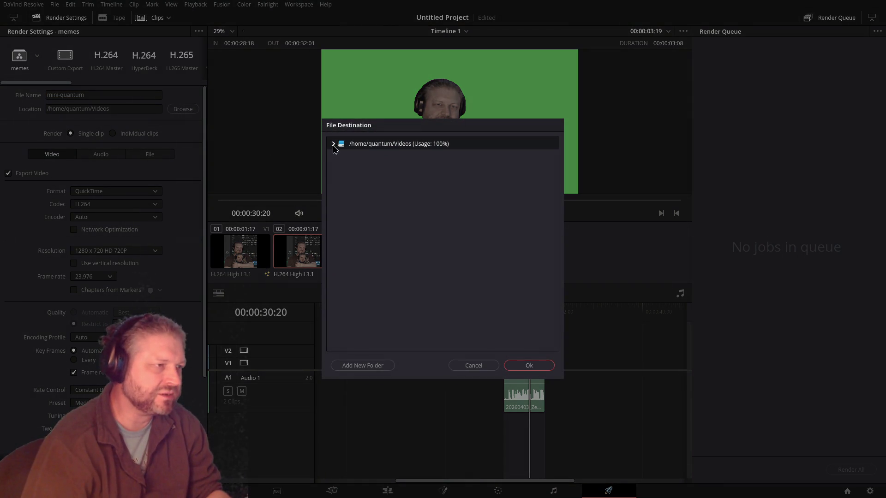
{"action": "left_click", "coordinate": [356, 160]}
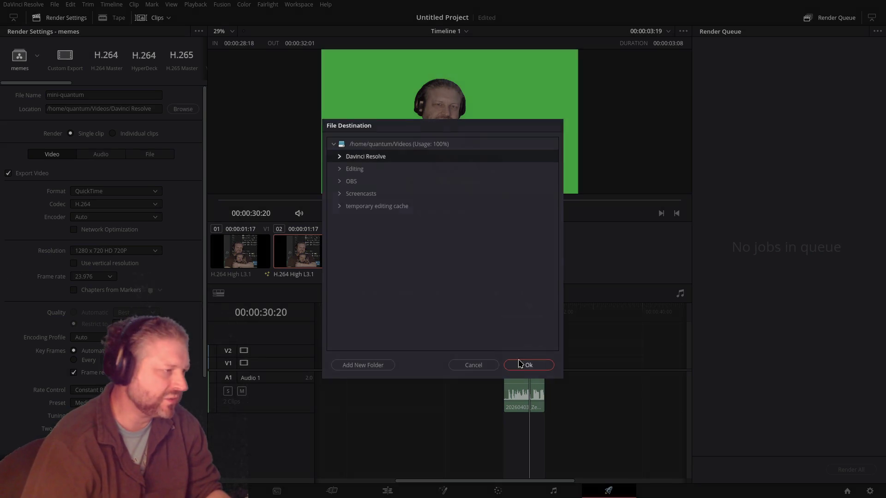
{"action": "left_click", "coordinate": [527, 365]}
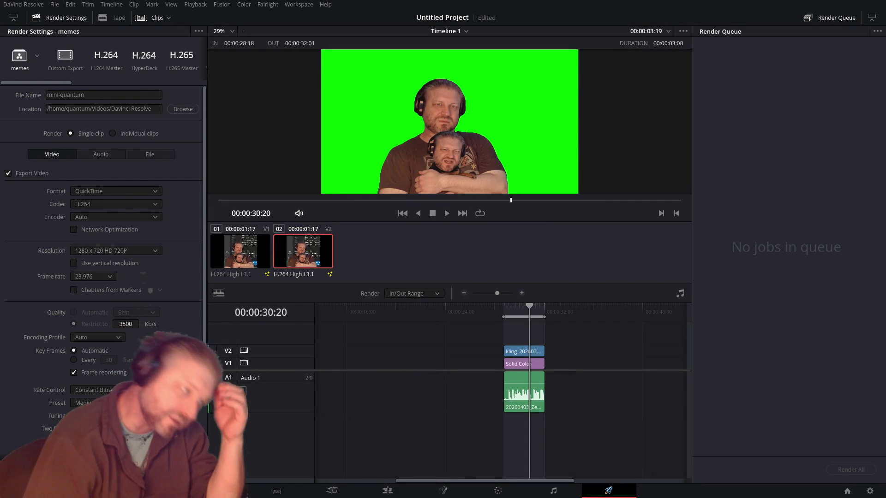
Step: Queue and render the mini-quantum job, then quit Resolve without saving
{"action": "left_click", "coordinate": [157, 471]}
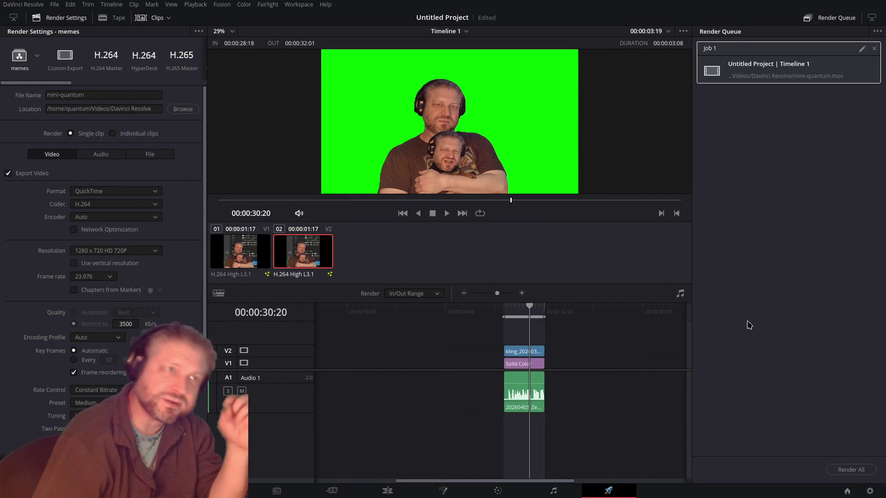
{"action": "left_click", "coordinate": [849, 470]}
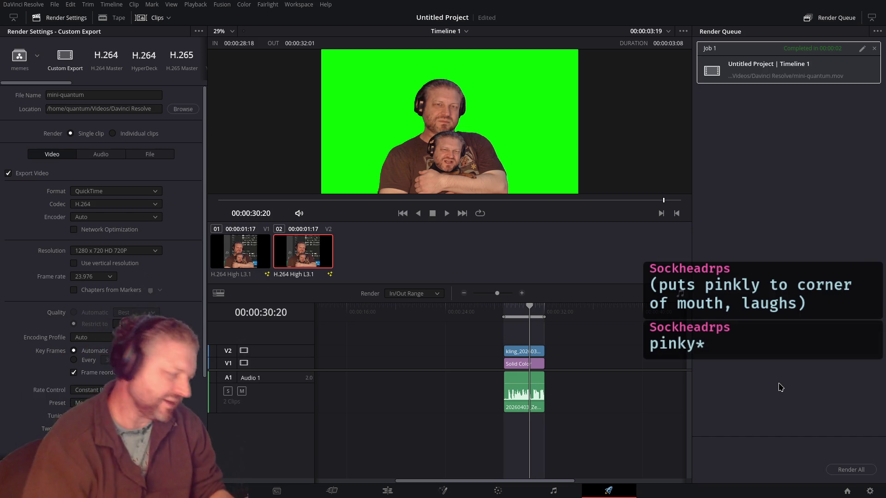
{"action": "key", "text": "ctrl+q"}
{"action": "left_click", "coordinate": [406, 277]}
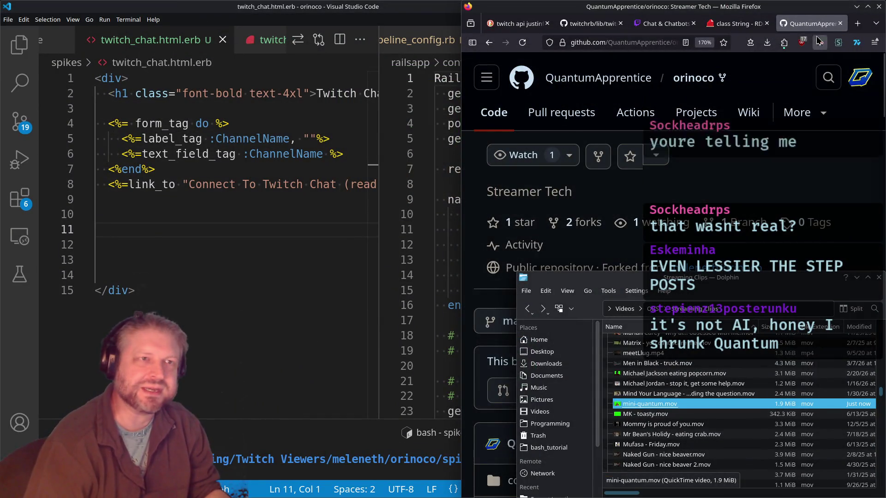
Step: Cycle windows from Dolphin's mini-quantum.mov listing over to OBS Studio
{"action": "key", "text": "alt+Tab"}
{"action": "key", "text": "alt+Tab"}
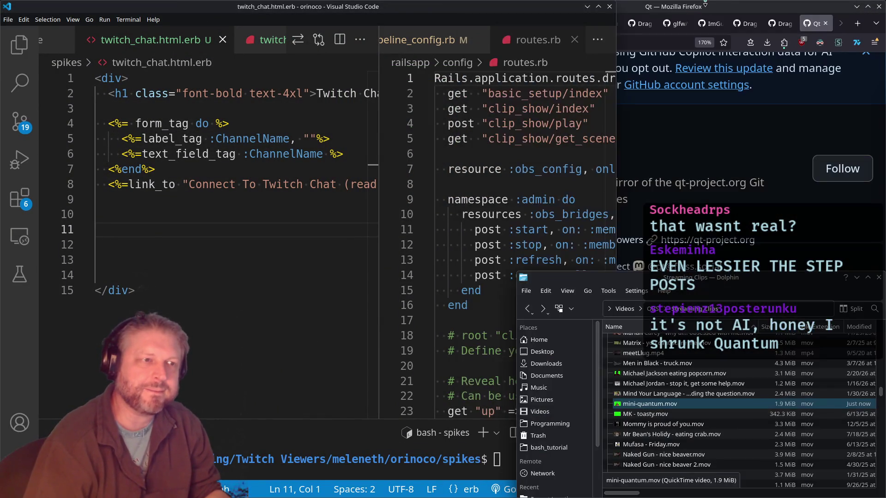
{"action": "key", "text": "alt+Tab"}
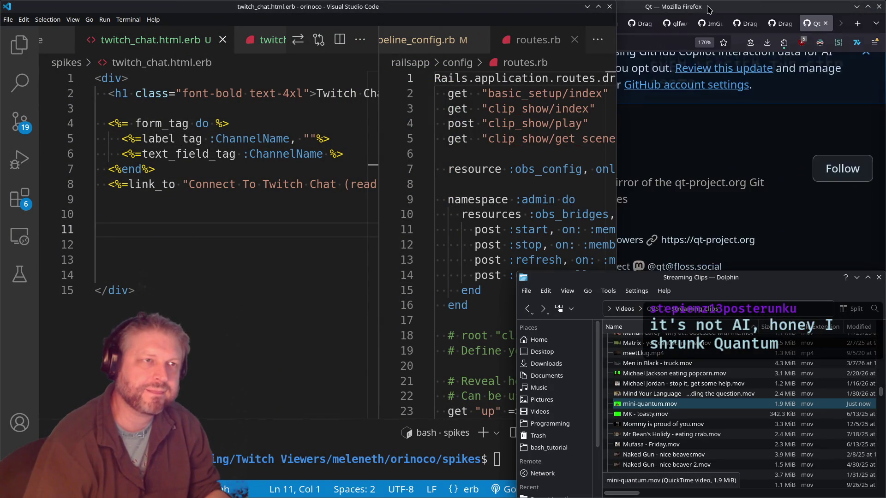
{"action": "key", "text": "alt+Tab"}
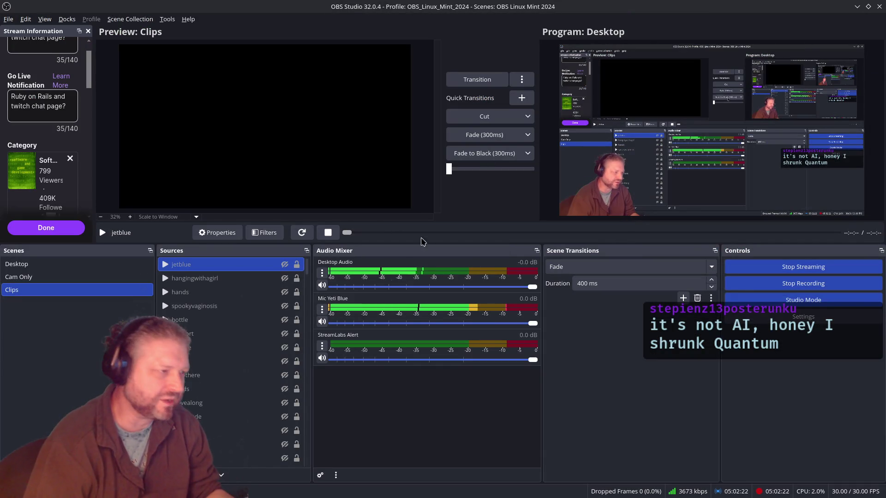
Step: Create a new Media Source named minime in the Clips scene
{"action": "left_click", "coordinate": [164, 475]}
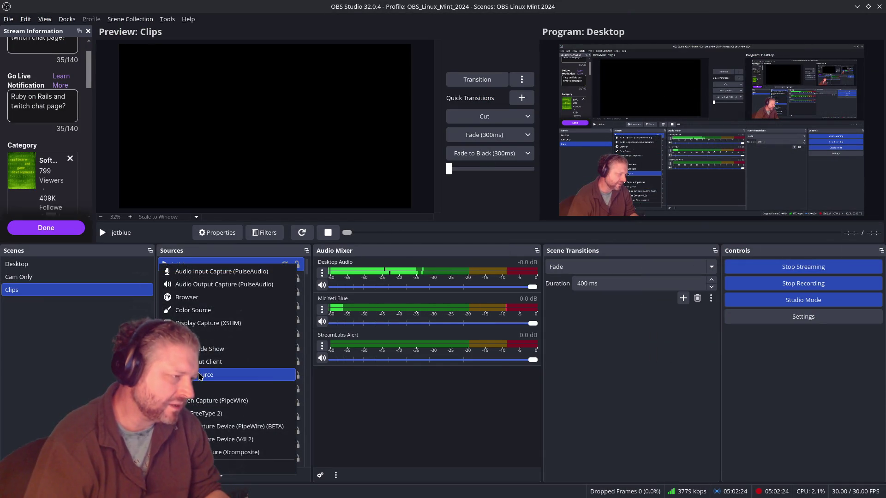
{"action": "left_click", "coordinate": [230, 375]}
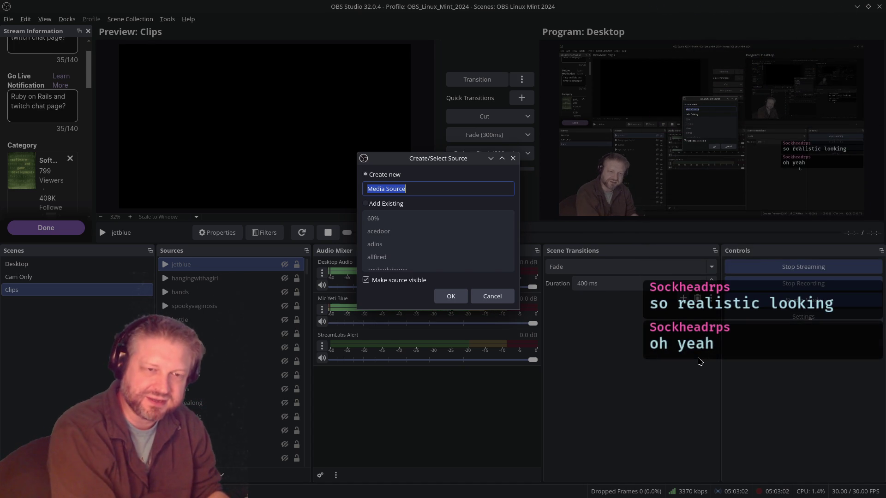
{"action": "type", "text": "minime"}
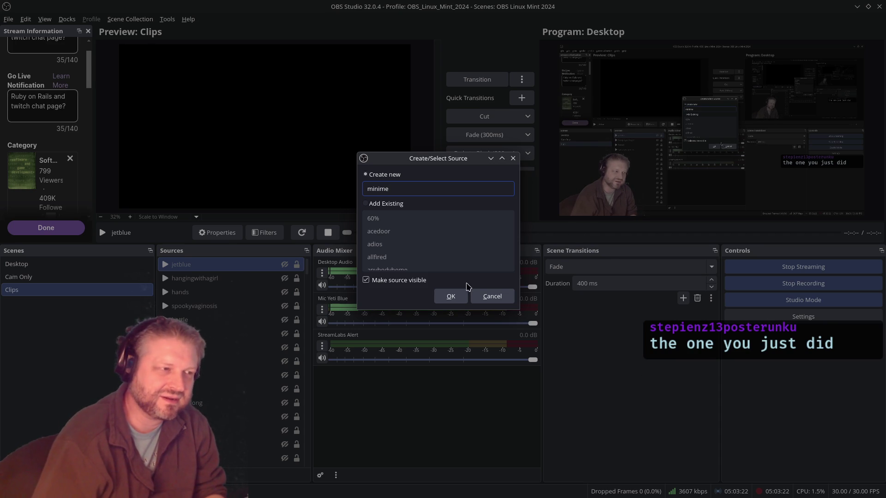
{"action": "left_click", "coordinate": [450, 295]}
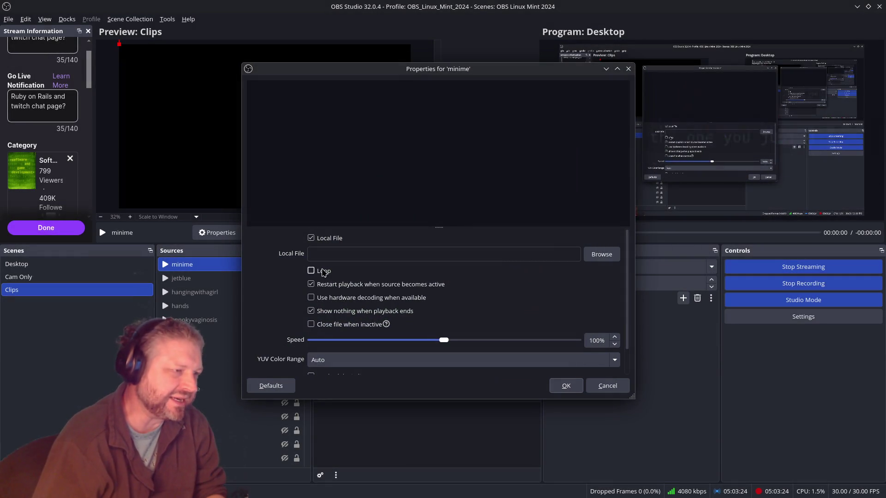
Step: Set minime's local file to mini-quantum.mov from Videos/OBS/Streaming Clips, then move Properties aside
{"action": "left_click", "coordinate": [330, 297]}
{"action": "left_click", "coordinate": [601, 254]}
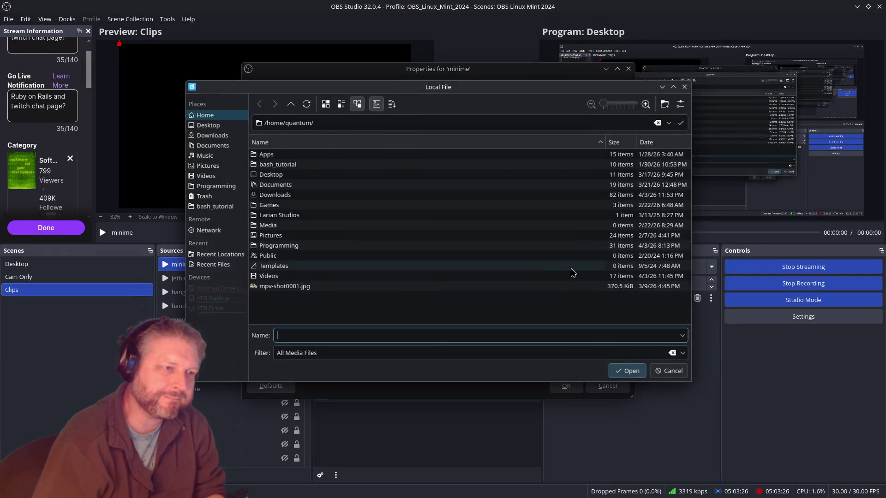
{"action": "left_click", "coordinate": [213, 178]}
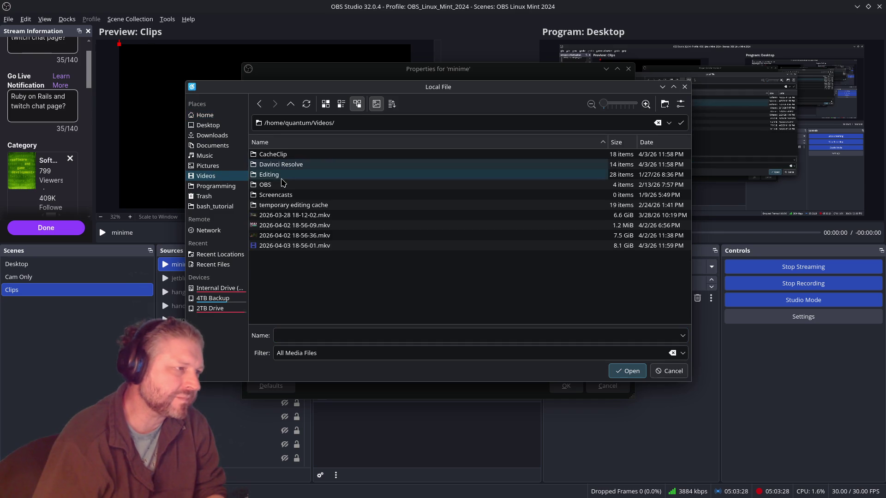
{"action": "double_click", "coordinate": [285, 183]}
{"action": "double_click", "coordinate": [281, 154]}
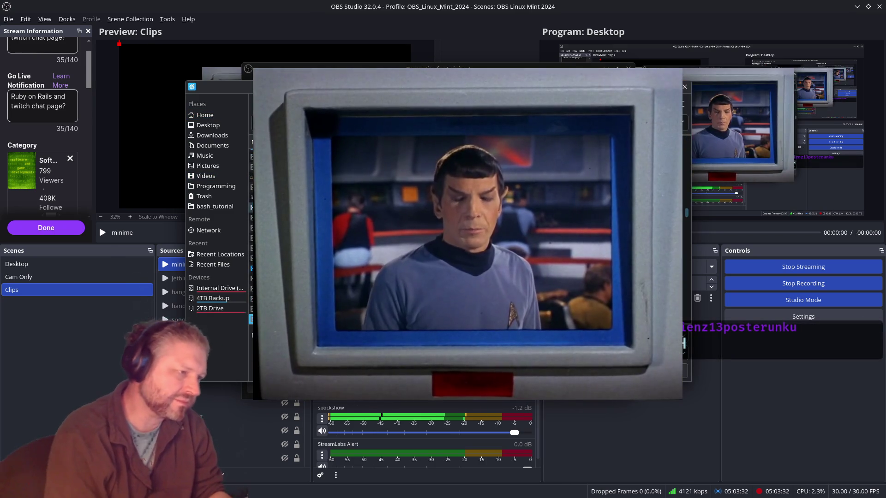
{"action": "key", "text": "Return"}
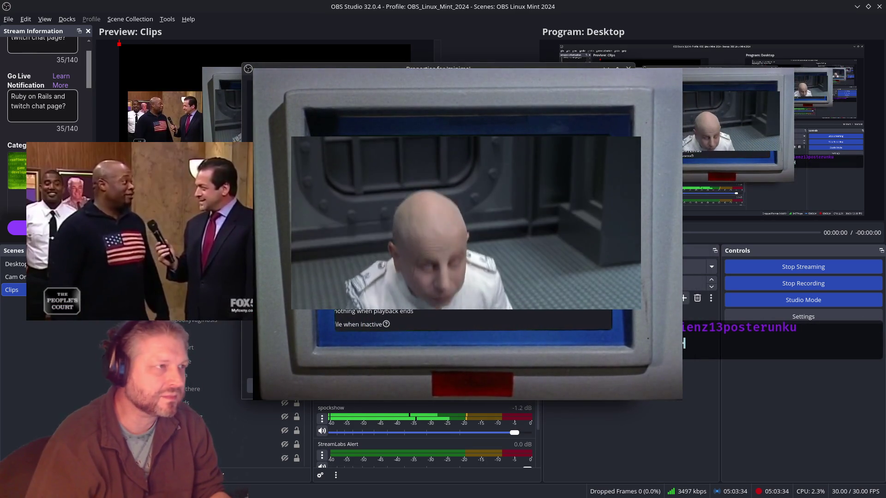
{"action": "left_click_drag", "start_coordinate": [438, 68], "coordinate": [583, 52]}
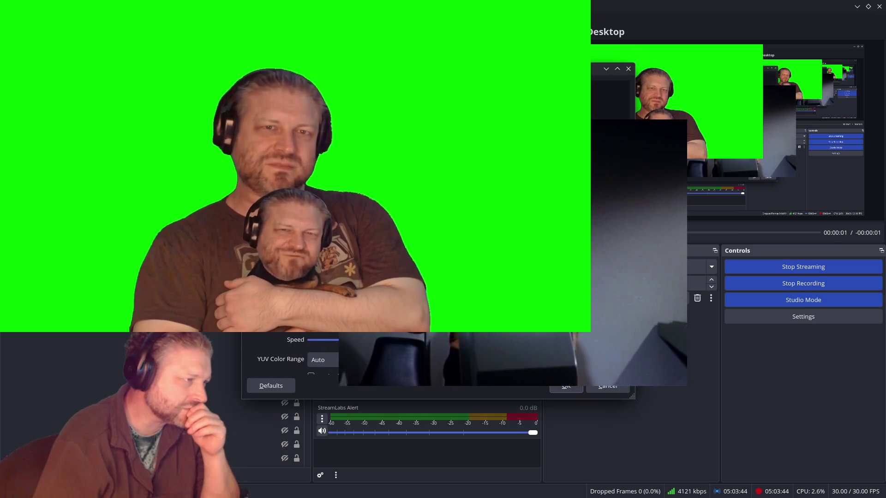
Step: Confirm minime's properties, check its advanced audio properties, and set its volume to -9.7 dB
{"action": "left_click", "coordinate": [566, 387]}
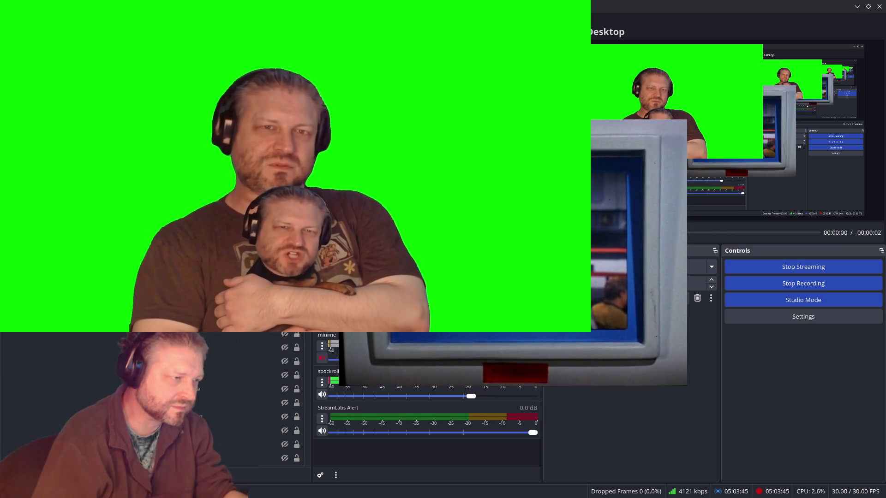
{"action": "left_click", "coordinate": [322, 345]}
{"action": "left_click", "coordinate": [373, 479]}
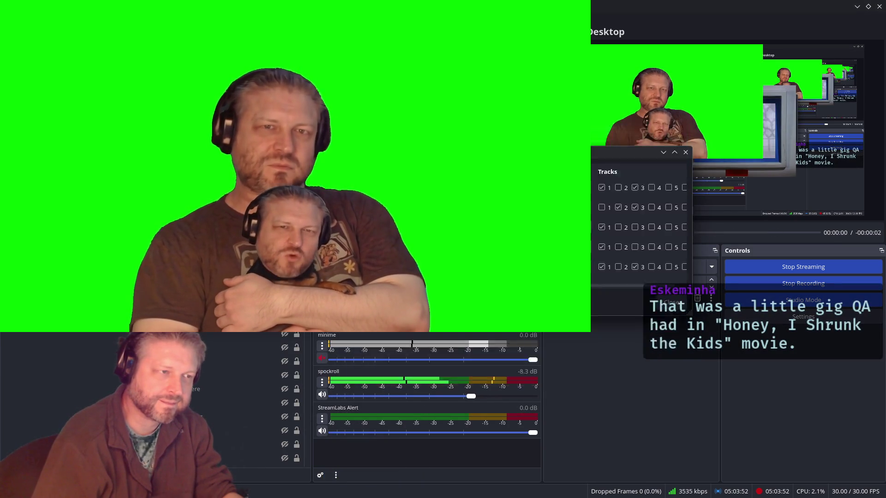
{"action": "left_click", "coordinate": [675, 296]}
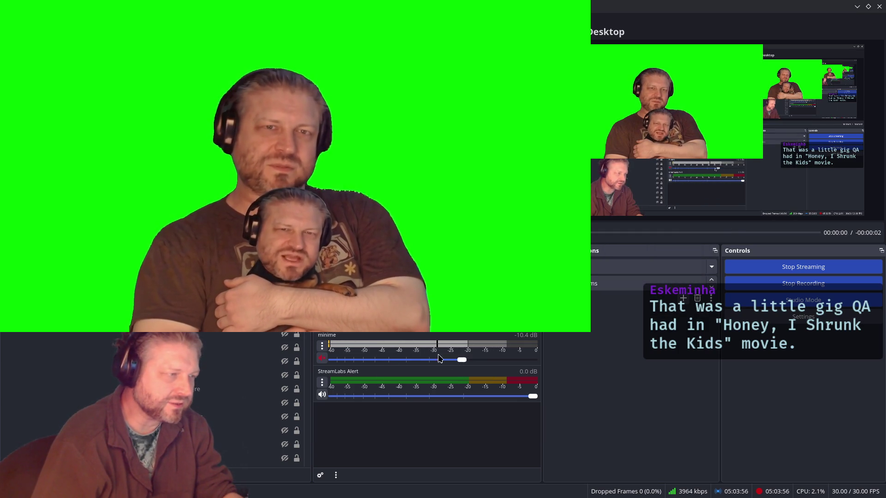
{"action": "left_click_drag", "start_coordinate": [470, 363], "coordinate": [477, 361]}
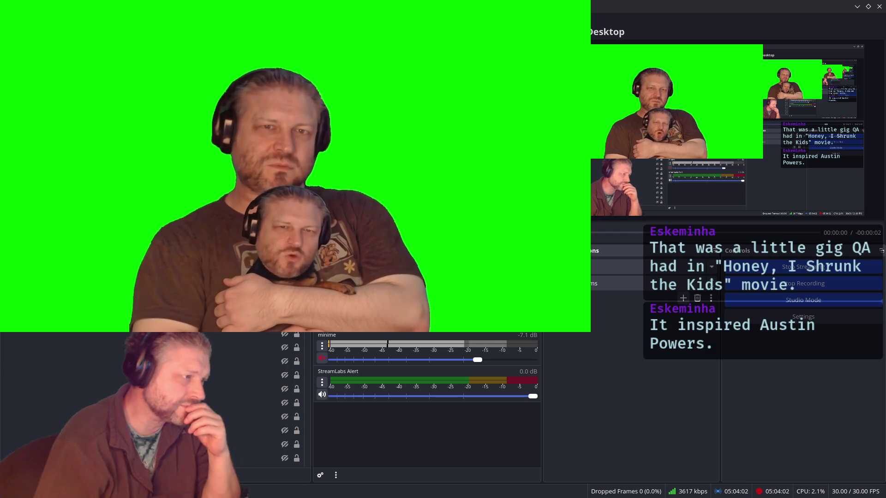
{"action": "left_click", "coordinate": [465, 360]}
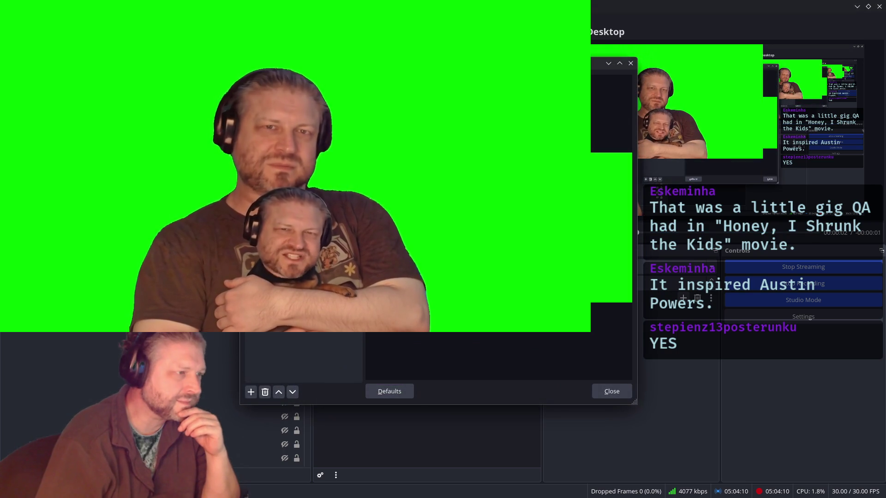
Step: Add a Chroma Key filter to minime to remove the green, then mute its audio
{"action": "left_click", "coordinate": [252, 393]}
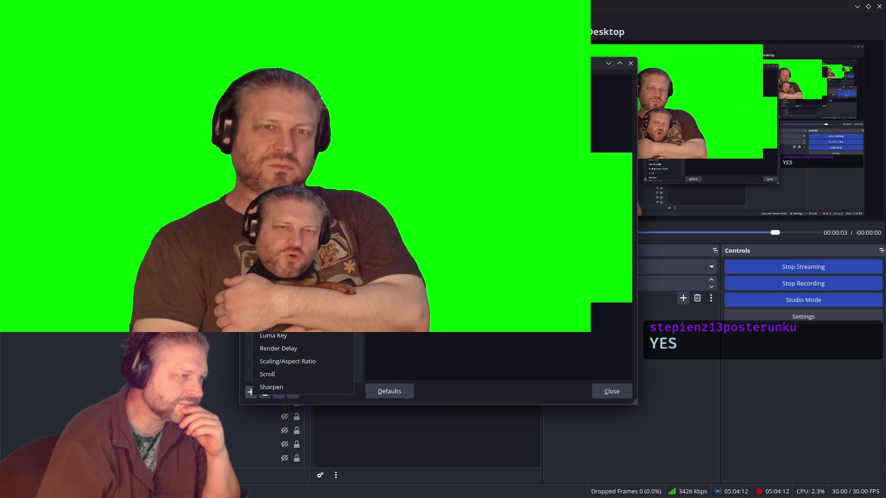
{"action": "left_click", "coordinate": [273, 270]}
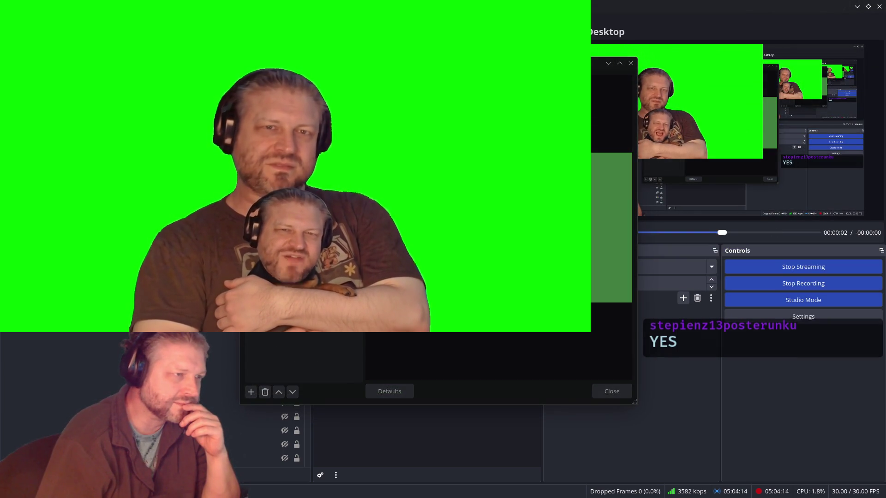
{"action": "key", "text": "Return"}
{"action": "left_click", "coordinate": [612, 391]}
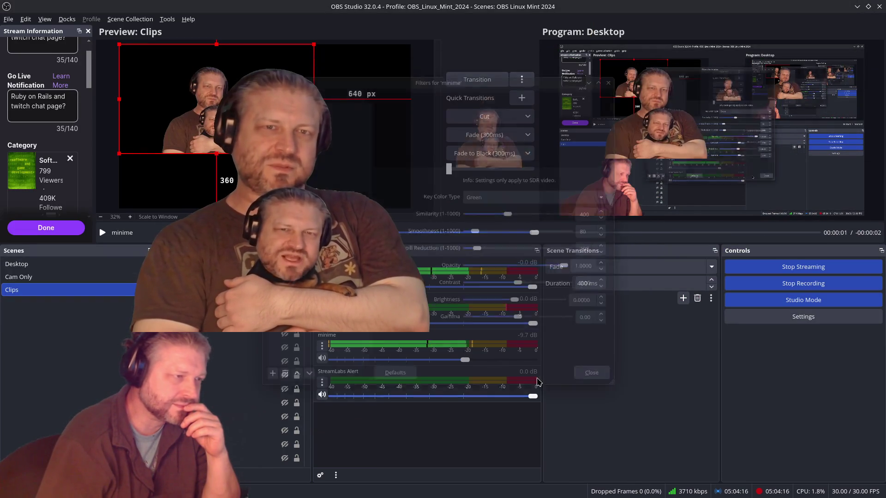
{"action": "left_click", "coordinate": [322, 358]}
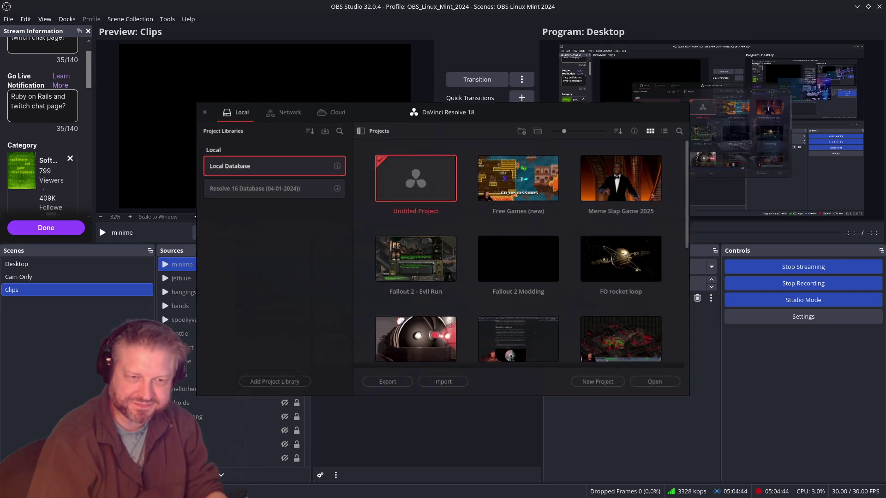
Step: Open the Untitled Project on the Edit page
{"action": "double_click", "coordinate": [437, 194]}
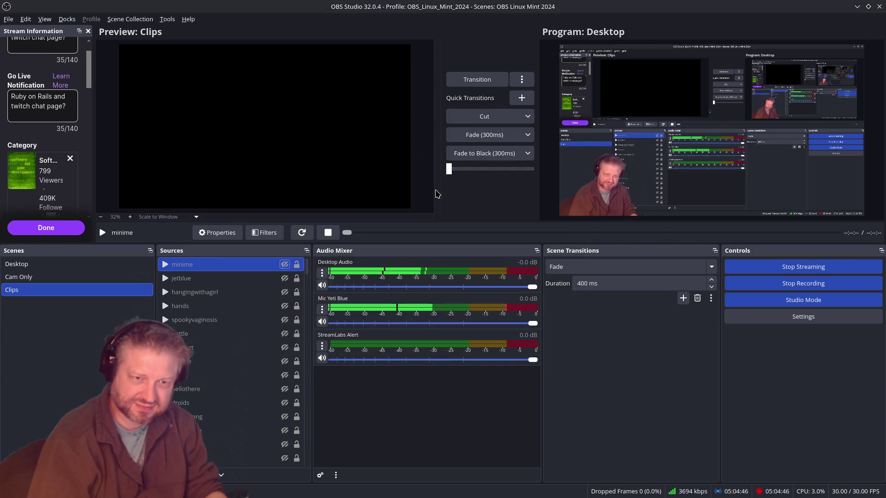
{"action": "key", "text": "alt+Tab"}
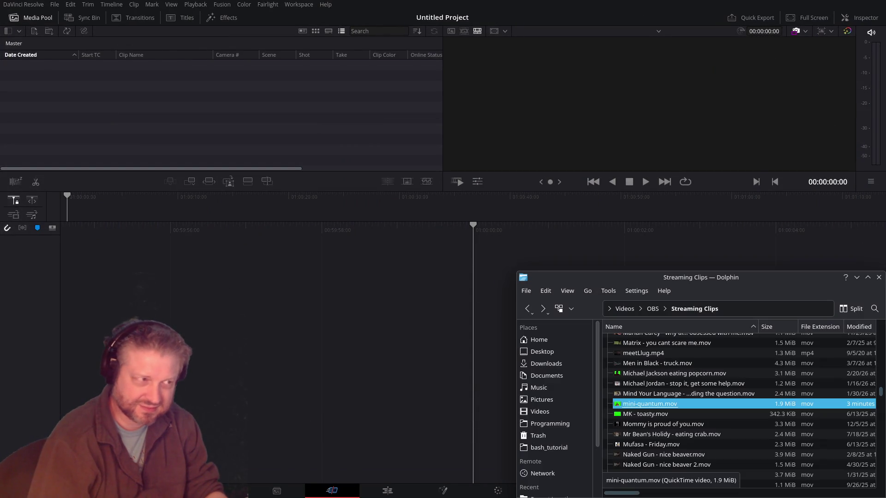
{"action": "left_click", "coordinate": [377, 493]}
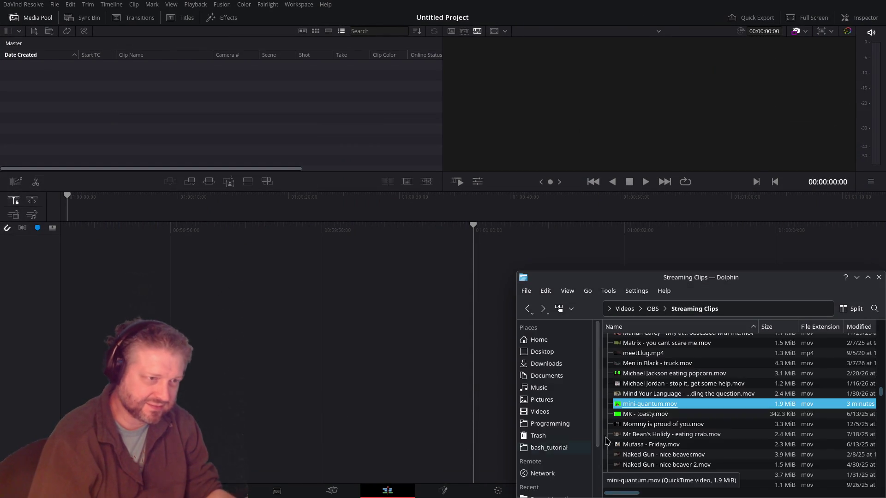
Step: Drag kling_20260326_the_little_2248_0.mov onto the timeline and park the playhead near 00:00:02:00
{"action": "key", "text": "alt+Left"}
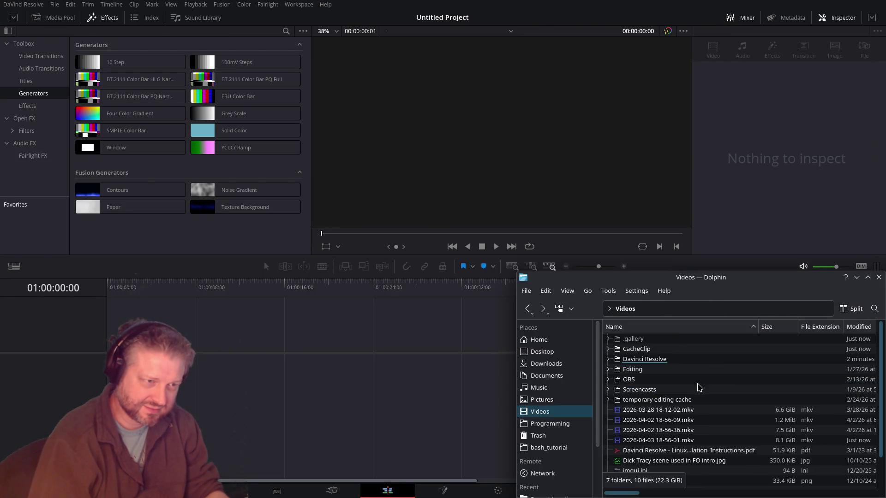
{"action": "key", "text": "alt+Left"}
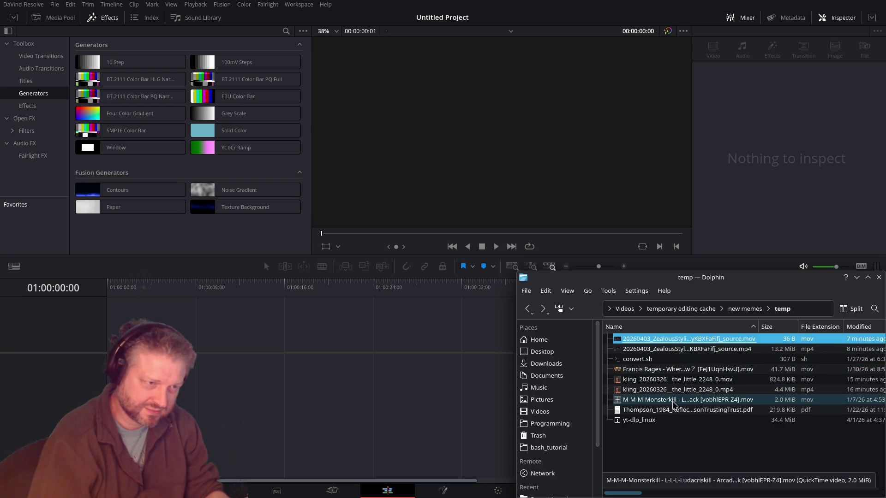
{"action": "left_click_drag", "start_coordinate": [676, 380], "coordinate": [114, 381]}
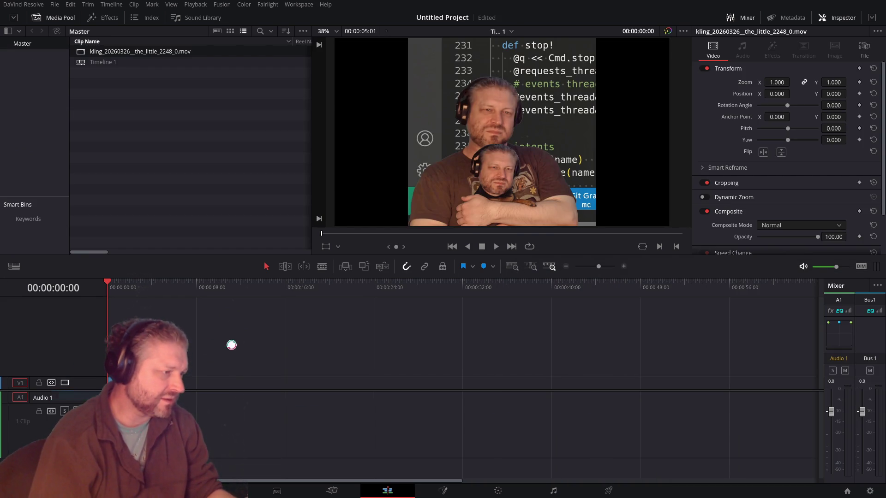
{"action": "left_click", "coordinate": [240, 298]}
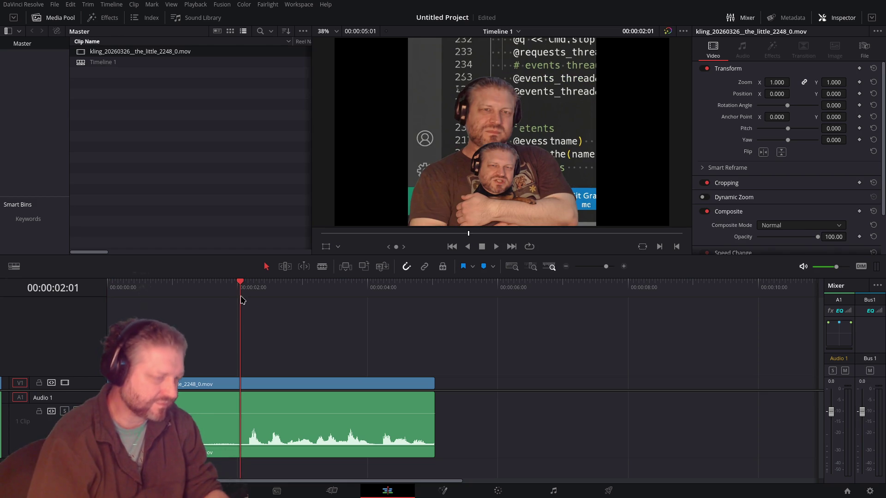
Step: Ripple-trim the kling clip's start at 00:00:02:02 and play the result
{"action": "left_click_drag", "start_coordinate": [241, 299], "coordinate": [243, 300]}
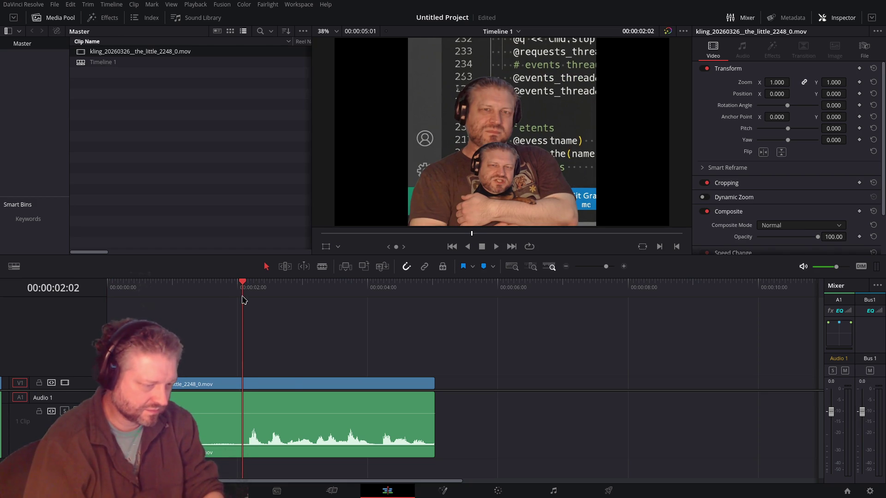
{"action": "key", "text": "ctrl+shift+bracketleft"}
{"action": "key", "text": "space"}
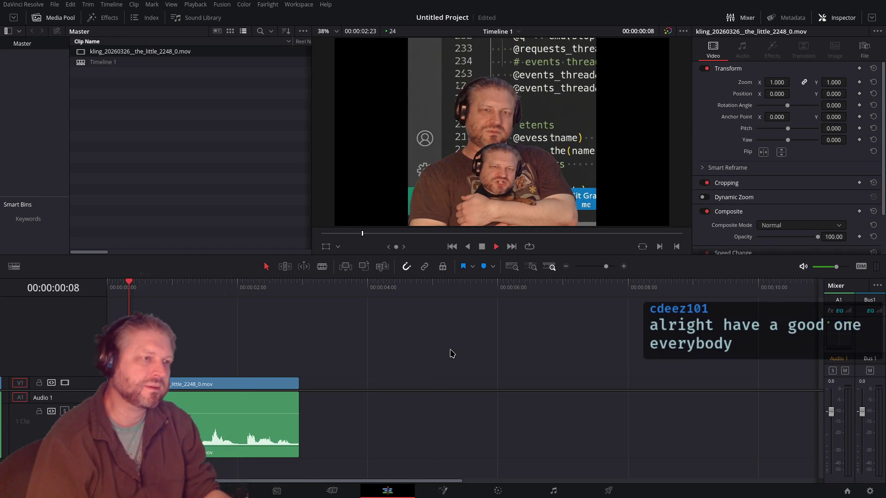
Step: Replay near the start, return Home, and save the project
{"action": "left_click", "coordinate": [119, 287]}
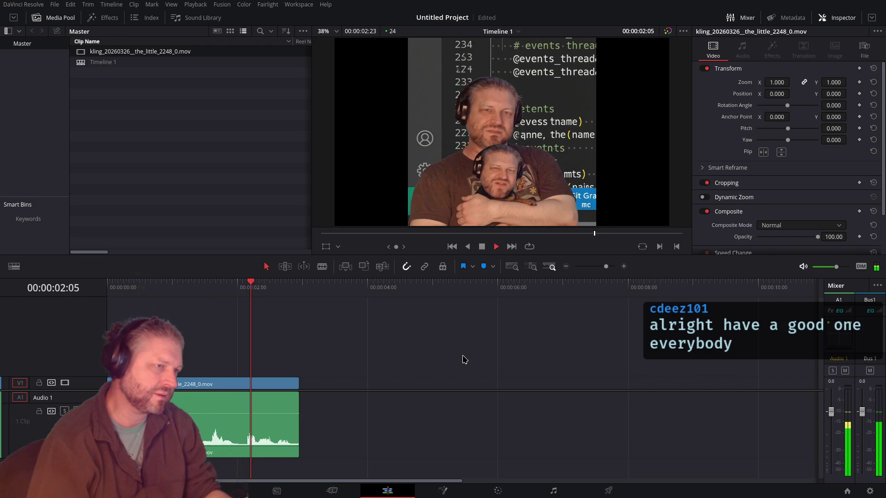
{"action": "key", "text": "Home"}
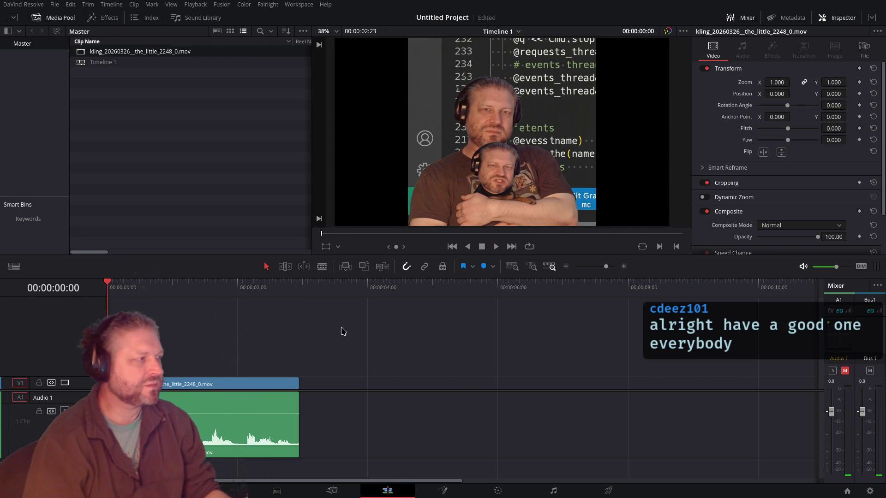
{"action": "key", "text": "ctrl+s"}
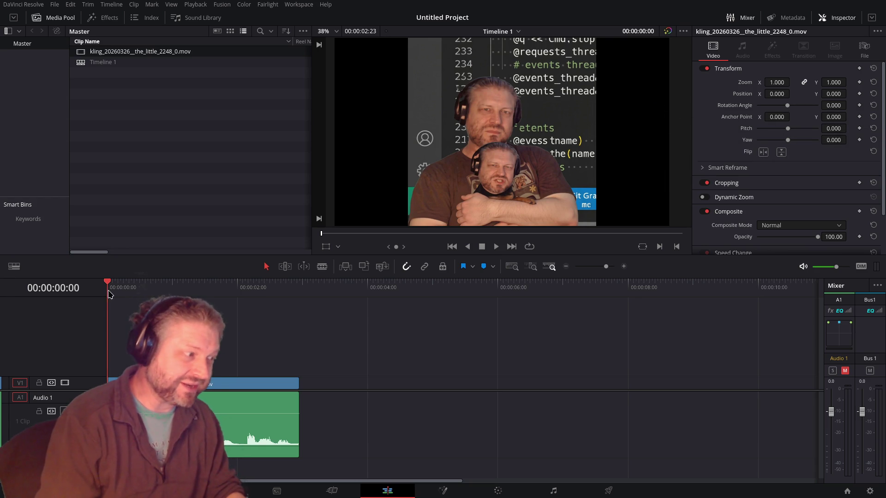
{"action": "key", "text": "space"}
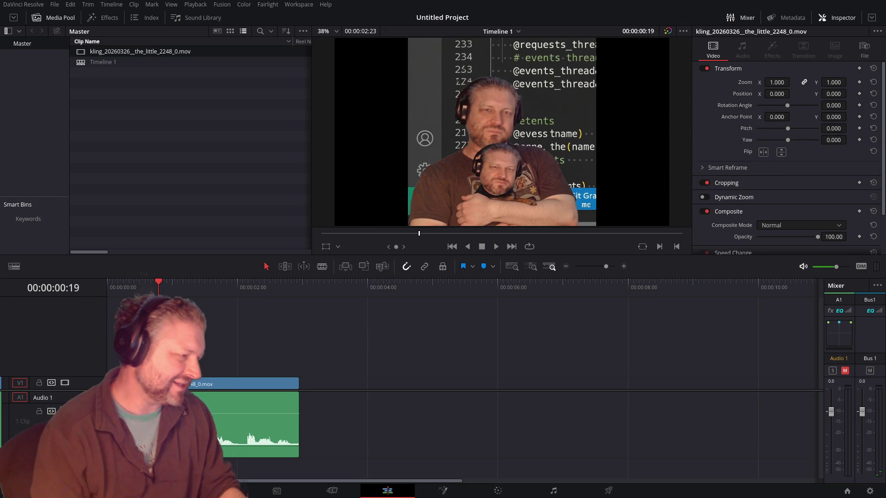
{"action": "key", "text": "space"}
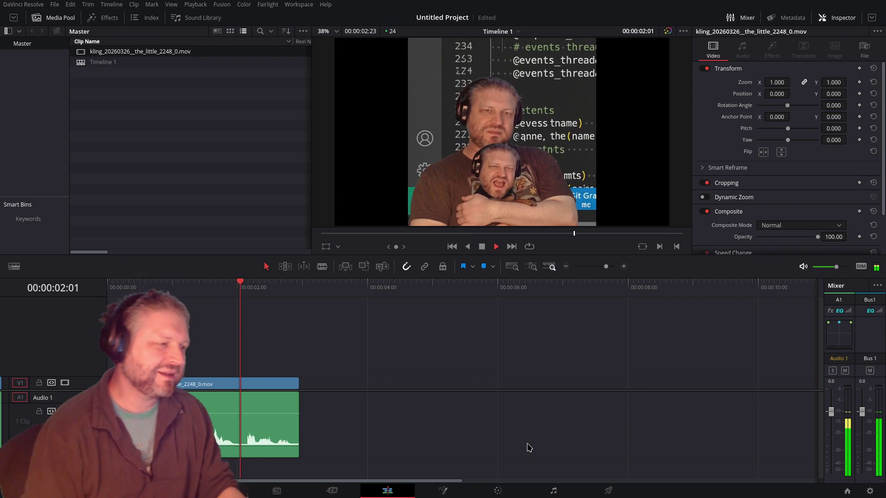
{"action": "key", "text": "Home"}
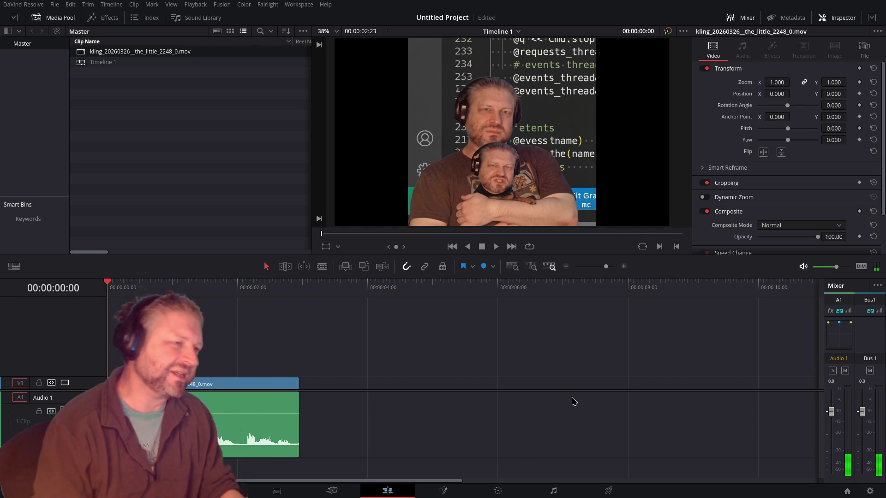
{"action": "key", "text": "space"}
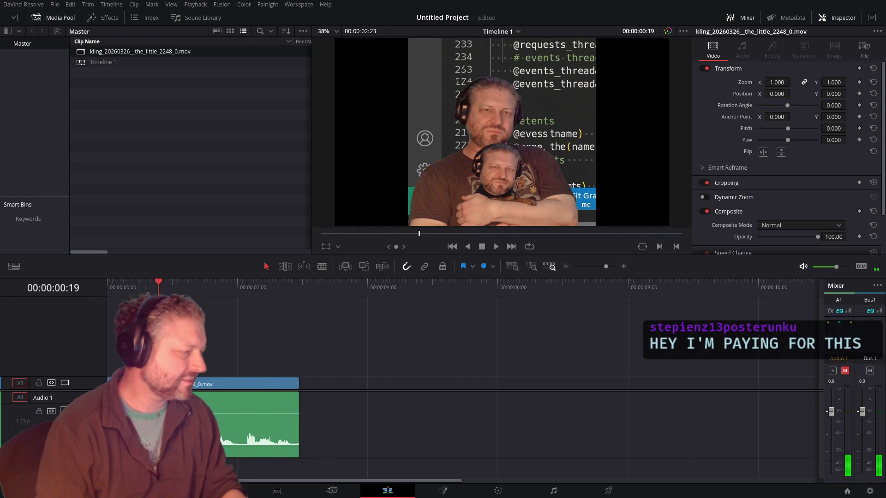
{"action": "key", "text": "Home"}
{"action": "key", "text": "space"}
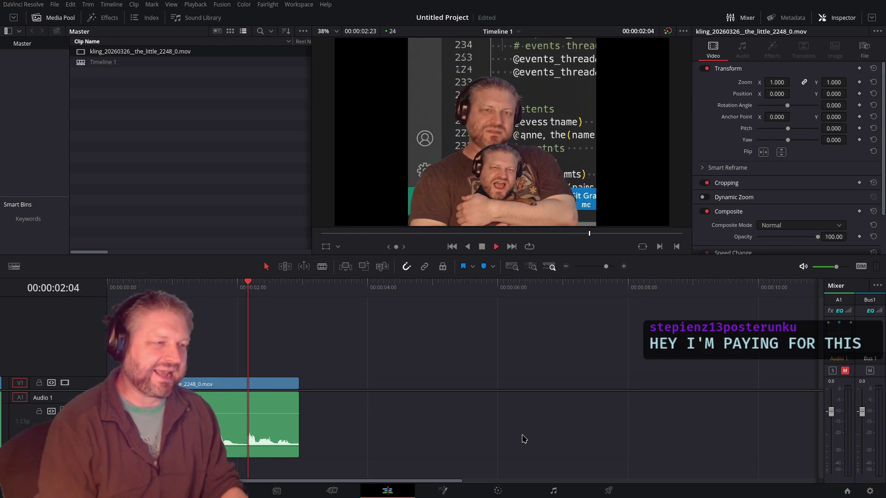
{"action": "left_click", "coordinate": [113, 287]}
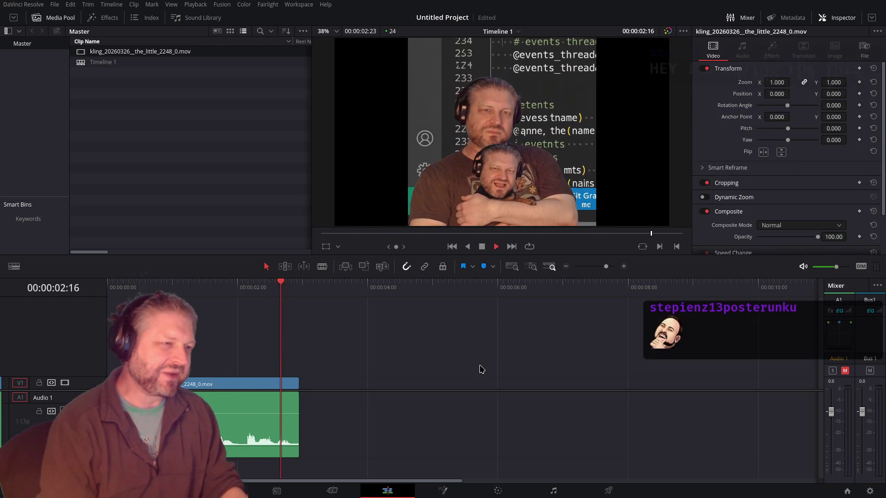
{"action": "key", "text": "Home"}
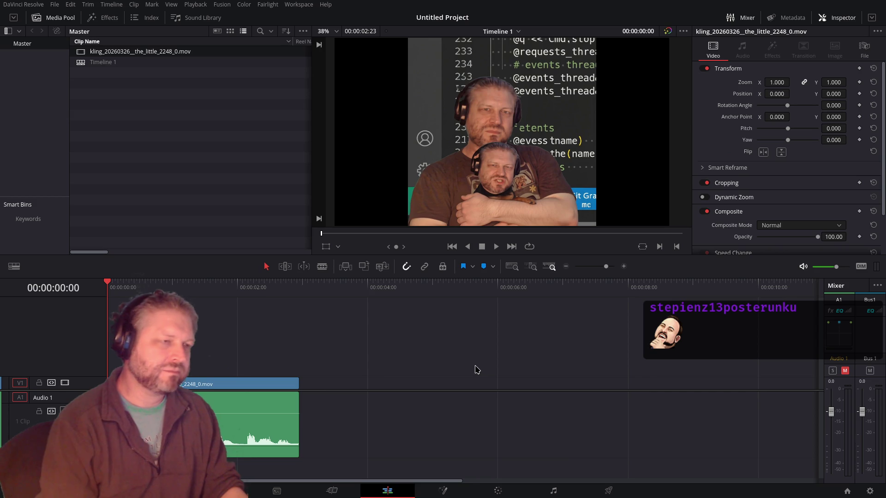
{"action": "key", "text": "space"}
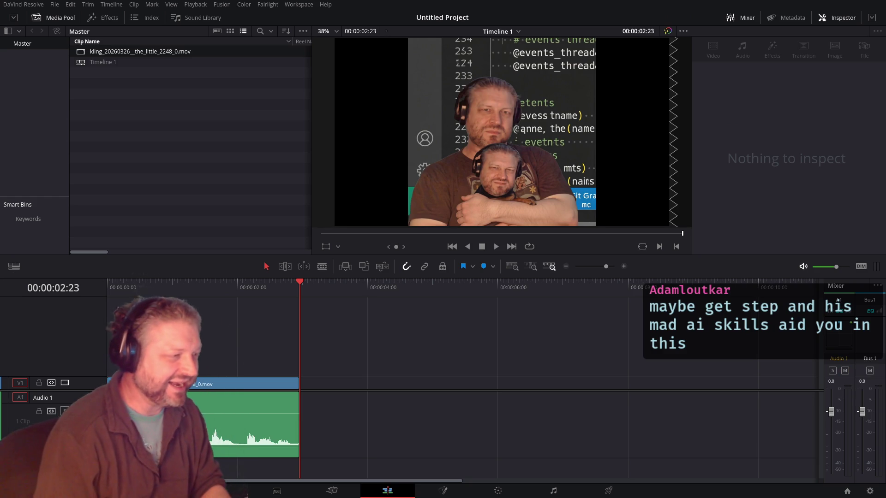
Step: Replay the trimmed kling clip from the start, then bring Dolphin's temp folder forward
{"action": "key", "text": "Home"}
{"action": "key", "text": "space"}
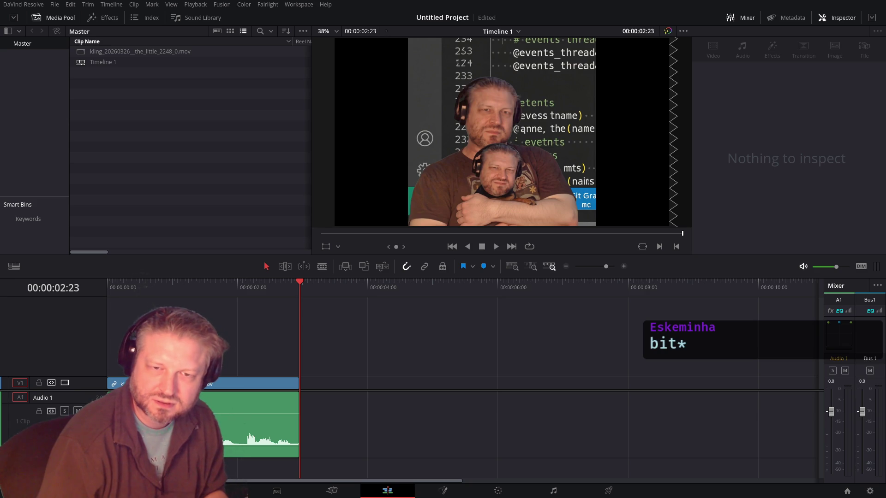
{"action": "key", "text": "alt+Tab"}
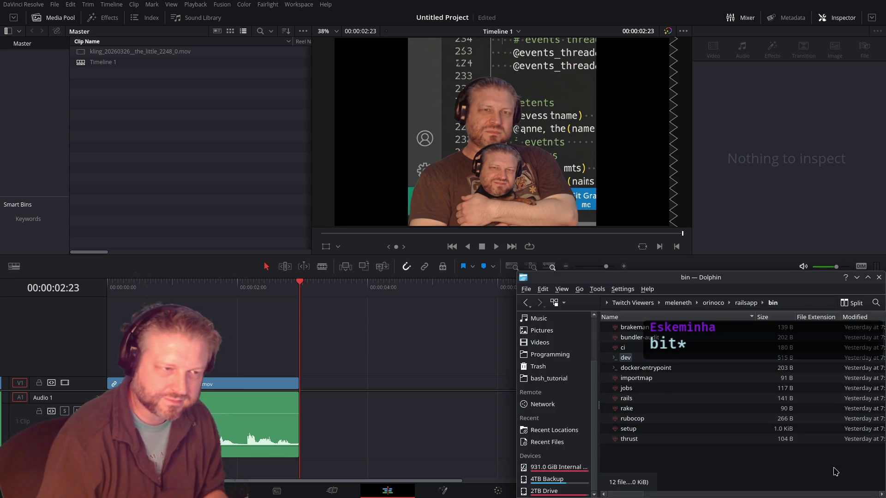
{"action": "key", "text": "alt+Tab"}
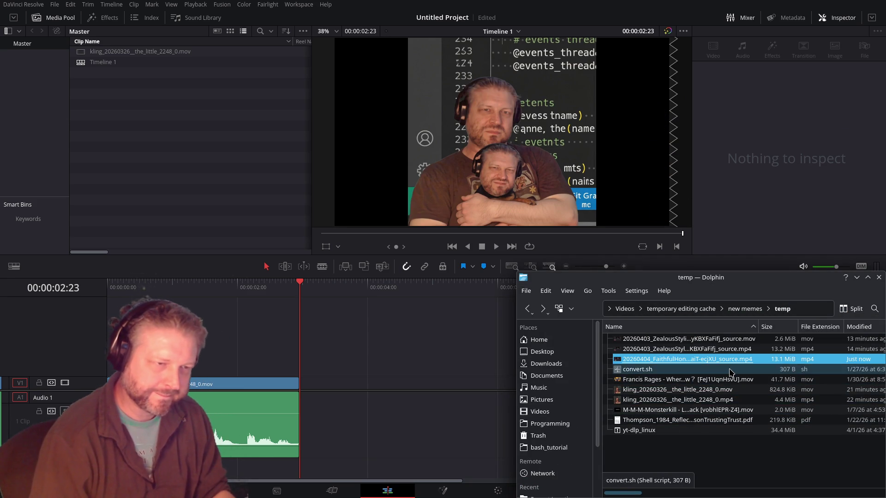
Step: Rename the downloaded source video to voice2.mp4 and start an ffmpeg command in a temp-folder Konsole
{"action": "key", "text": "F2"}
{"action": "type", "text": "b"}
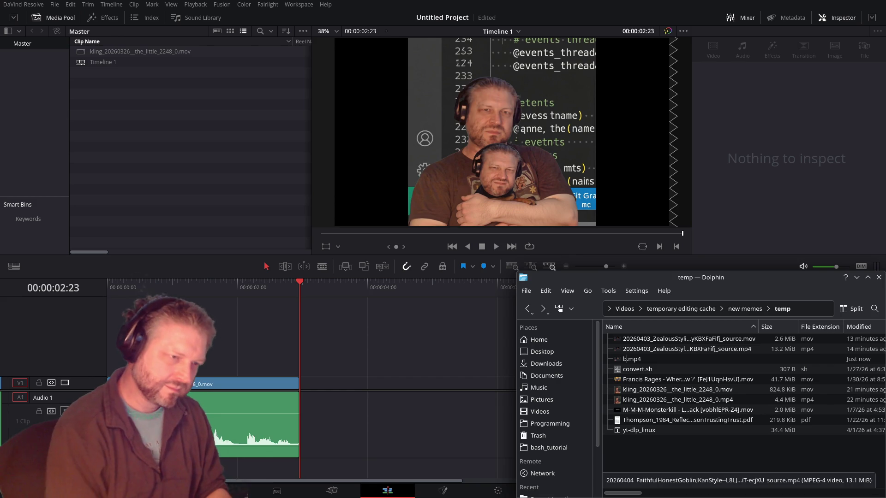
{"action": "key", "text": "BackSpace"}
{"action": "type", "text": "voice2"}
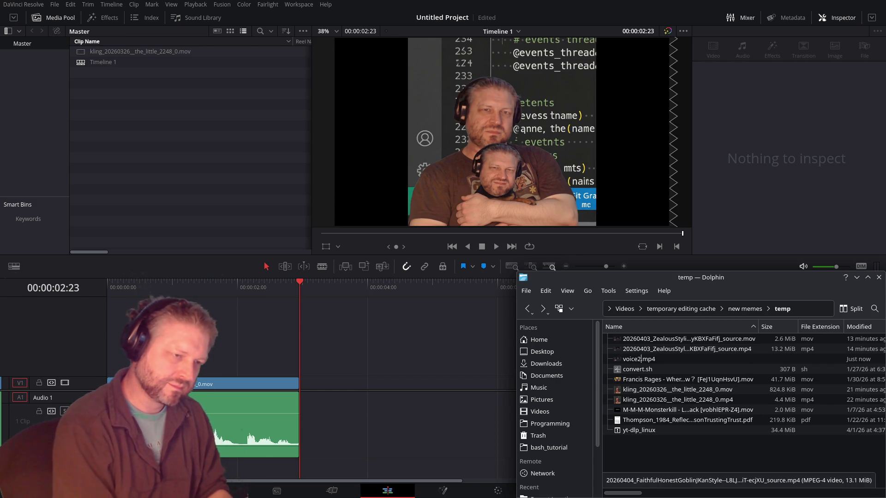
{"action": "key", "text": "Return"}
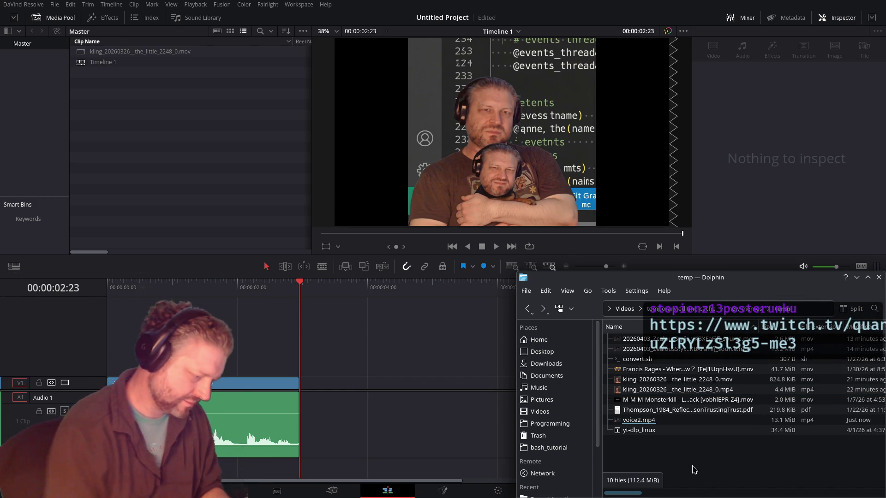
{"action": "key", "text": "shift+F4"}
{"action": "type", "text": "ffmpeg -i voice2.mp4 -acodec mp3"}
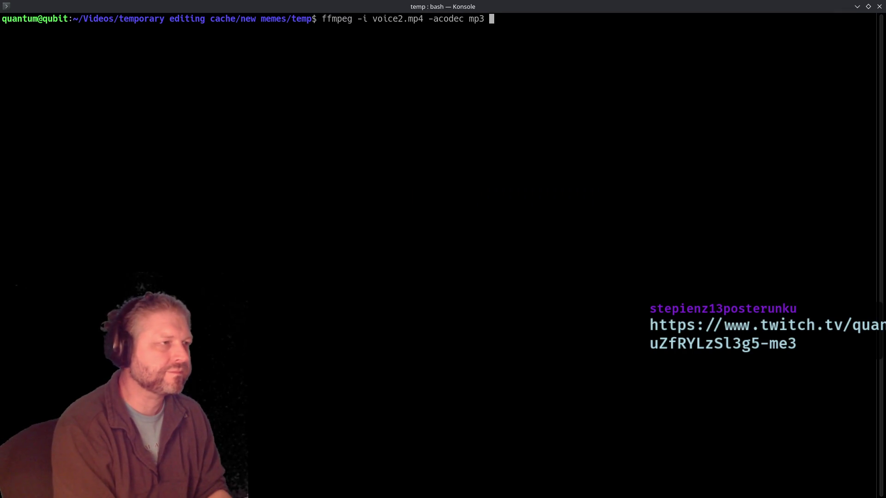
{"action": "type", "text": "voice2.mp"}
Step: Run ffmpeg -i voice2.mp4 -acodec mp3 voice2.mov, then exit the terminal
{"action": "key", "text": "Return"}
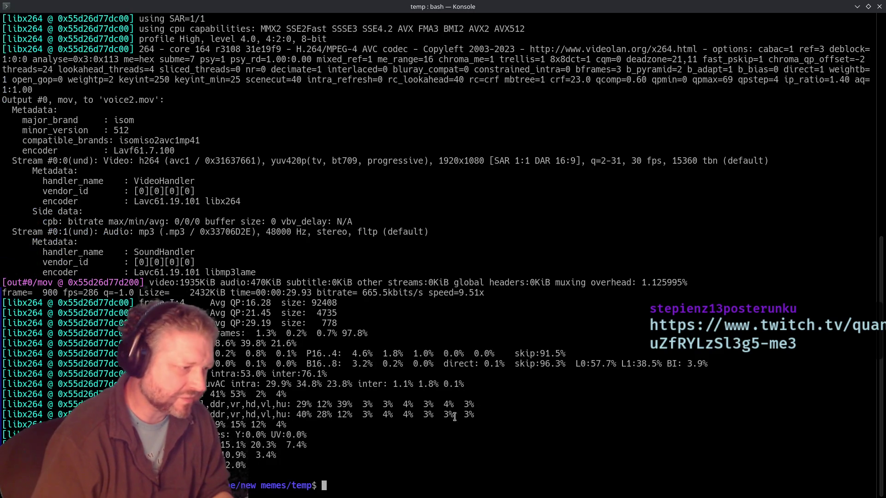
{"action": "type", "text": "exit"}
{"action": "key", "text": "Return"}
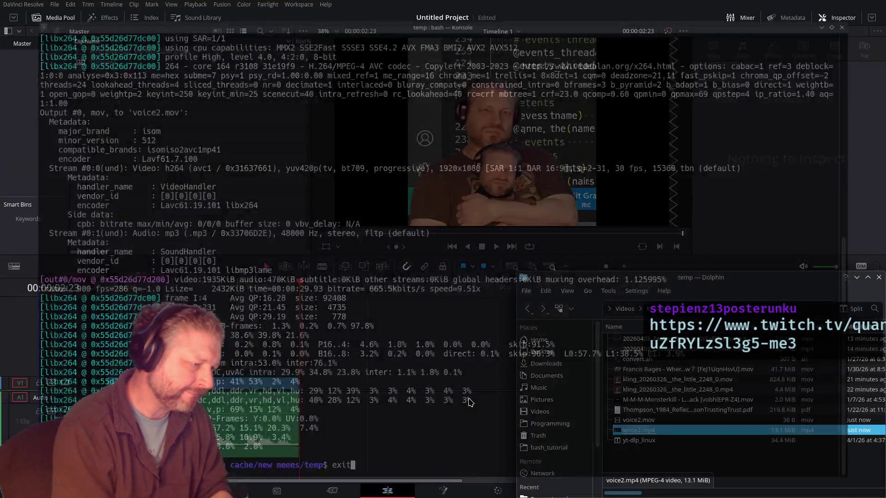
{"action": "left_click_drag", "start_coordinate": [640, 425], "coordinate": [325, 389]}
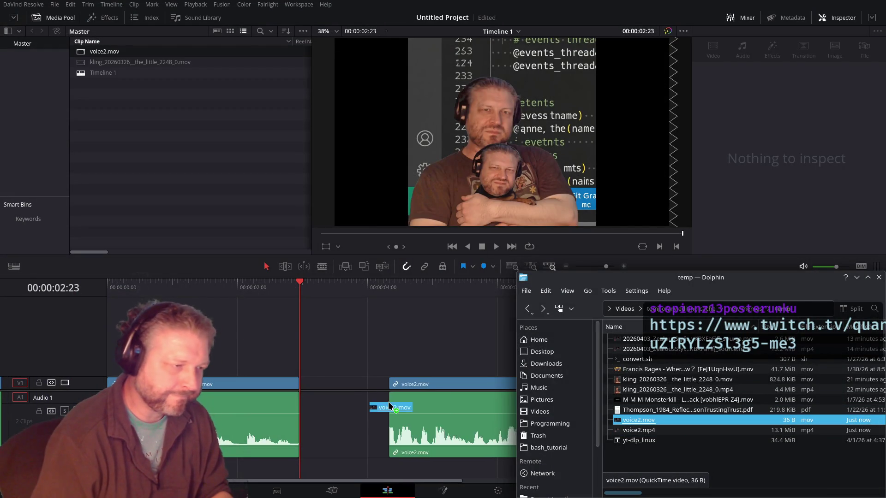
{"action": "key", "text": "space"}
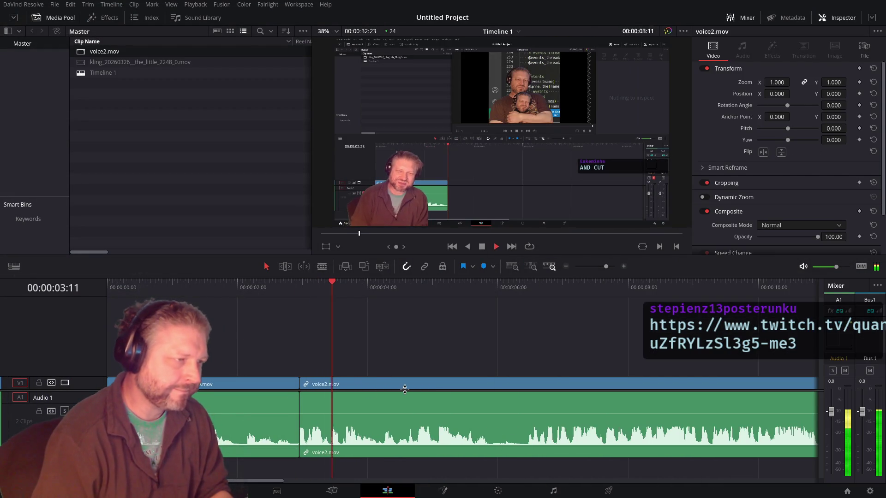
{"action": "key", "text": "ctrl+minus"}
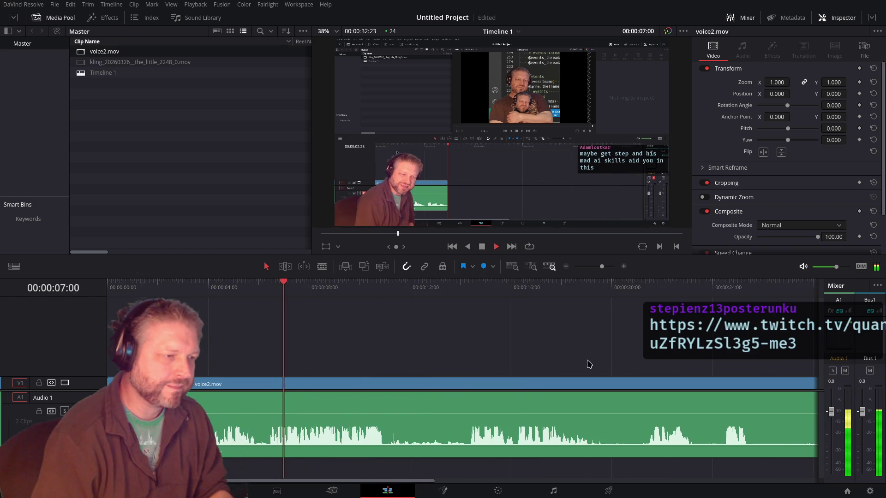
{"action": "left_click", "coordinate": [479, 291]}
{"action": "left_click_drag", "start_coordinate": [558, 292], "coordinate": [662, 292]}
{"action": "key", "text": "ctrl+minus"}
{"action": "key", "text": "space"}
{"action": "key", "text": "ctrl+z"}
{"action": "key", "text": "alt+Tab"}
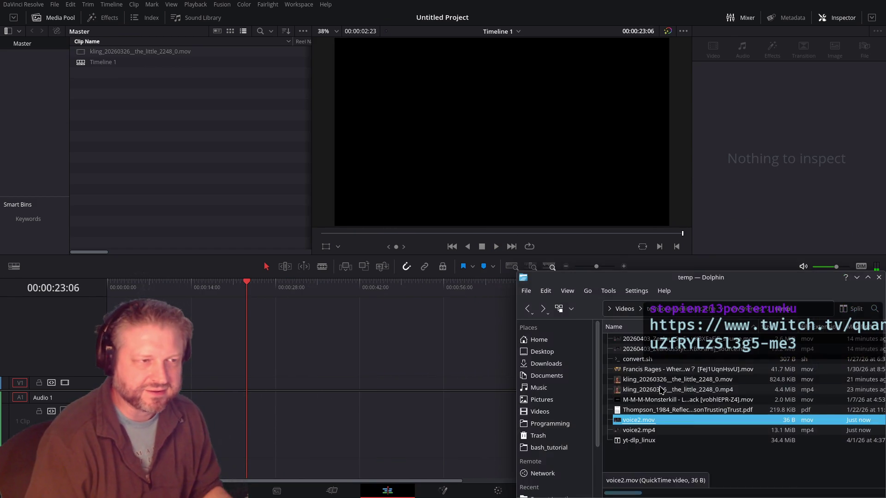
Step: Trash voice2.mov and voice2.mp4, then switch to the Twitch clip page in Firefox
{"action": "left_click", "coordinate": [675, 430], "text": "shift"}
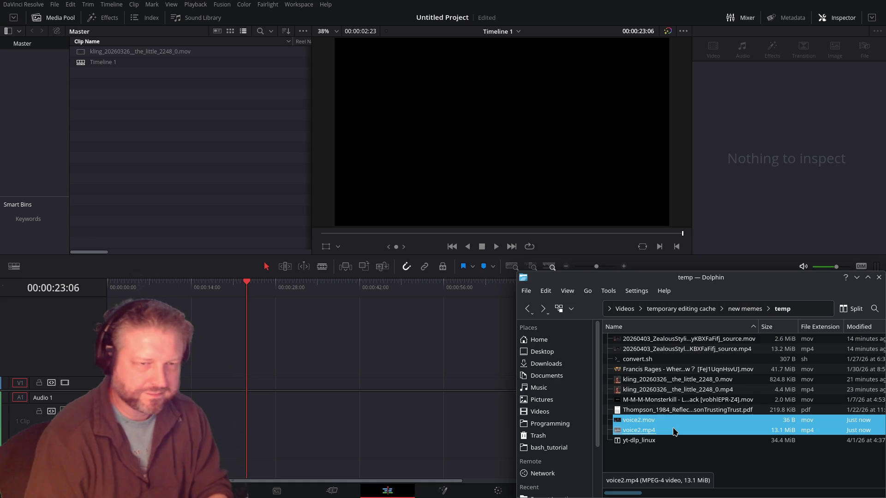
{"action": "key", "text": "Delete"}
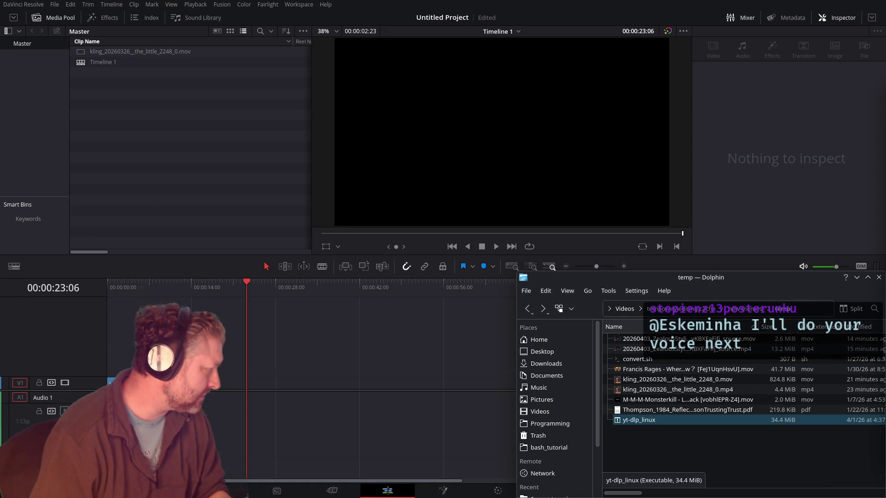
{"action": "key", "text": "alt+Tab"}
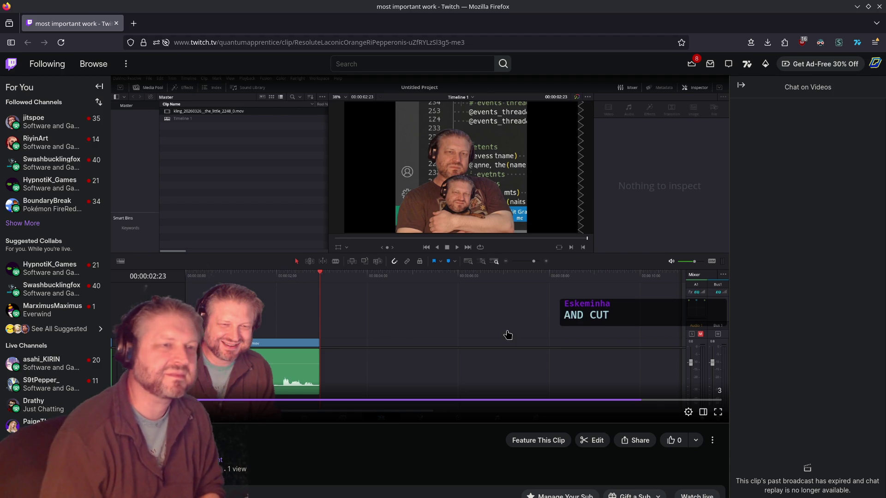
Step: Download the Twitch clip's landscape version through Share and close the downloads panel
{"action": "left_click", "coordinate": [638, 444]}
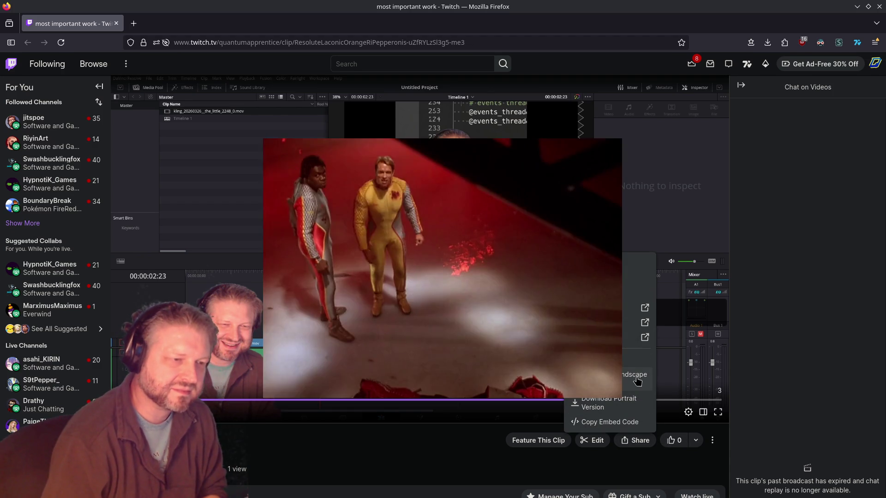
{"action": "left_click", "coordinate": [632, 380]}
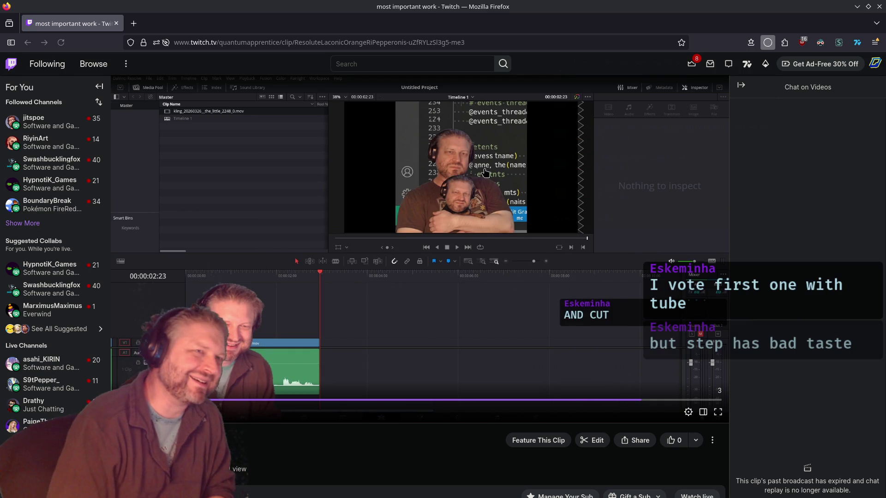
{"action": "left_click", "coordinate": [694, 76]}
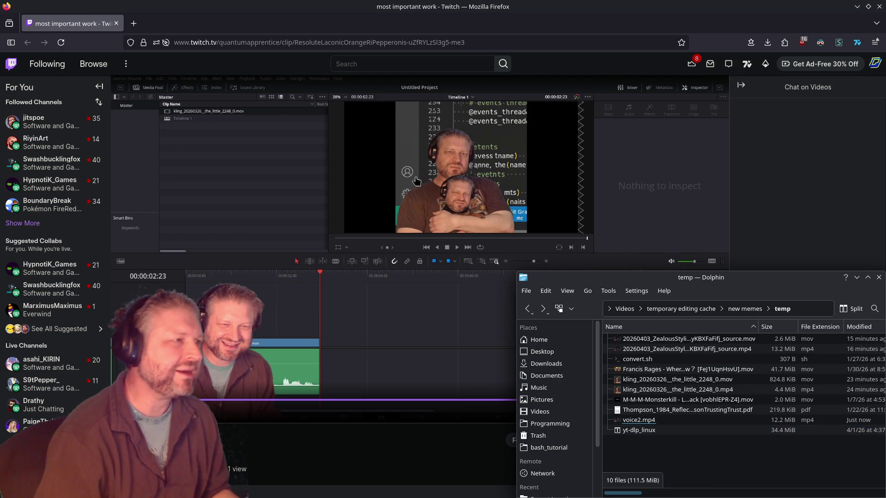
Step: Drag voice2.mp4 onto the Resolve timeline, then begin an ffmpeg command in a temp-folder Konsole
{"action": "key", "text": "alt+Tab"}
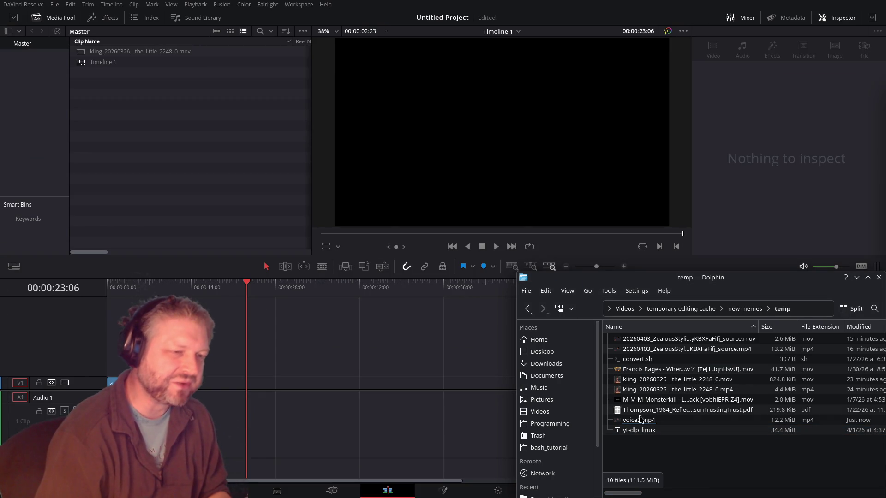
{"action": "mouse_move", "coordinate": [639, 420]}
{"action": "left_mouse_down"}
{"action": "mouse_move", "coordinate": [249, 409]}
{"action": "mouse_move", "coordinate": [617, 421]}
{"action": "left_mouse_up"}
{"action": "left_click", "coordinate": [648, 456]}
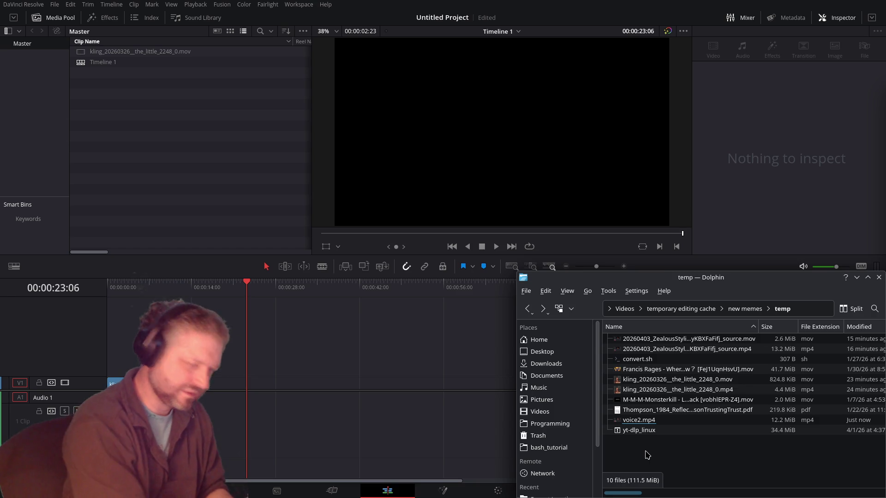
{"action": "key", "text": "shift+F4"}
{"action": "type", "text": "g -"}
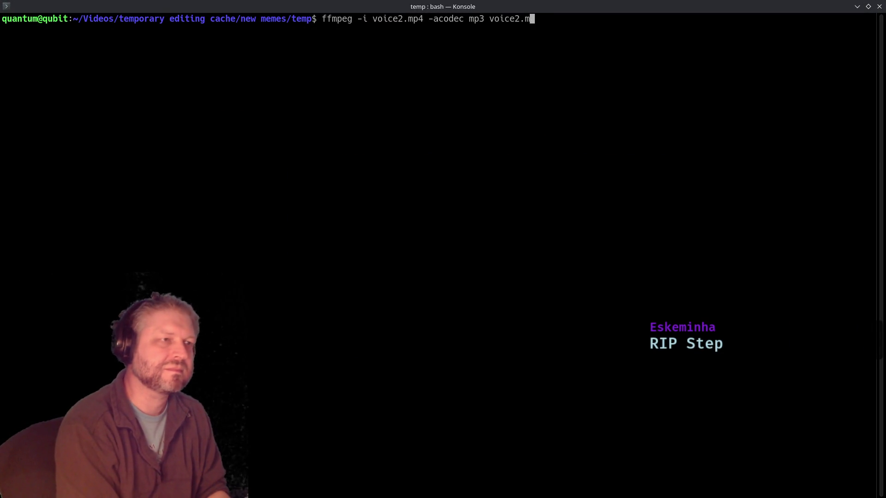
{"action": "type", "text": "ov"}
Step: Convert voice2.mp4 to voice2.mov with MP3 audio, exit Konsole, and drag voice2.mov onto the timeline
{"action": "key", "text": "Return"}
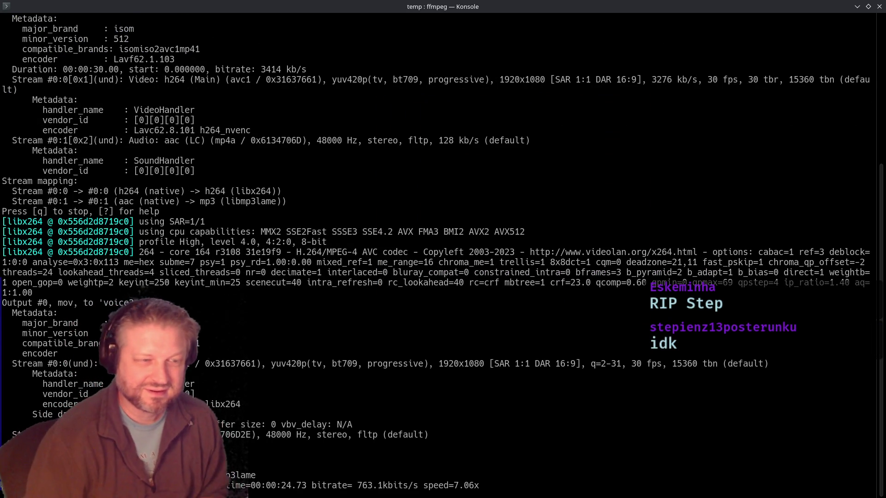
{"action": "type", "text": "exi"}
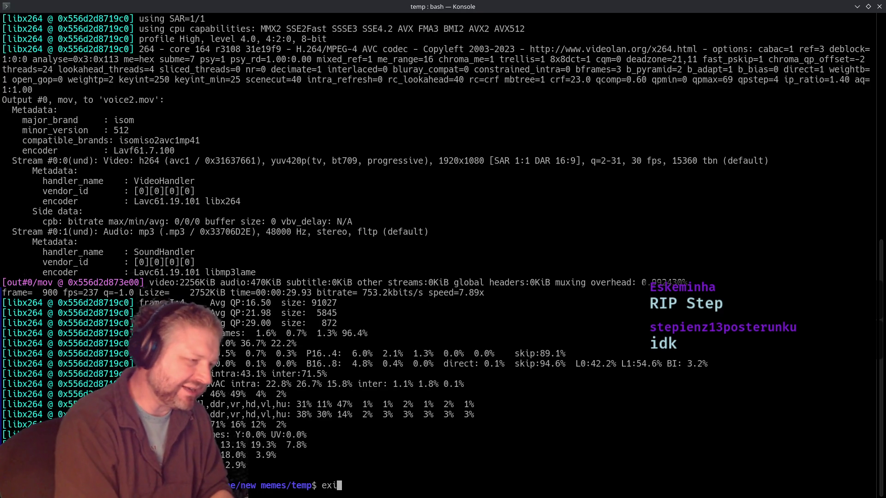
{"action": "type", "text": "t"}
{"action": "key", "text": "Return"}
{"action": "left_click_drag", "start_coordinate": [639, 420], "coordinate": [296, 415]}
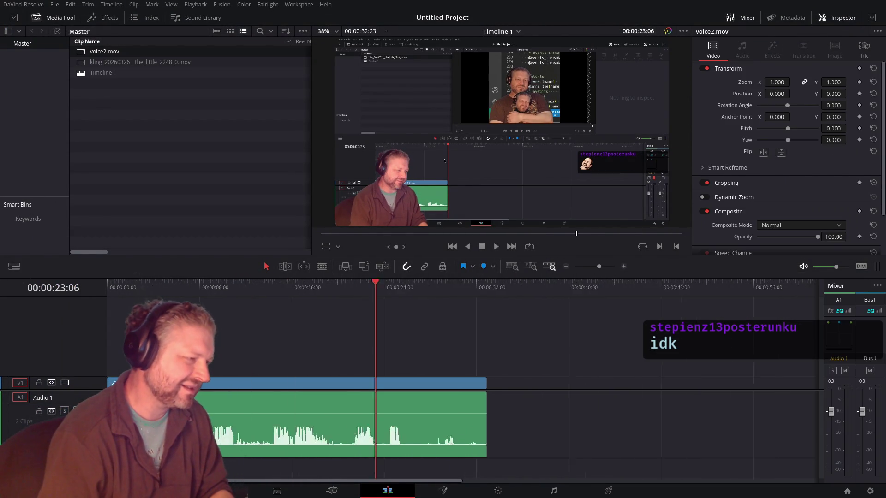
{"action": "left_click", "coordinate": [155, 294]}
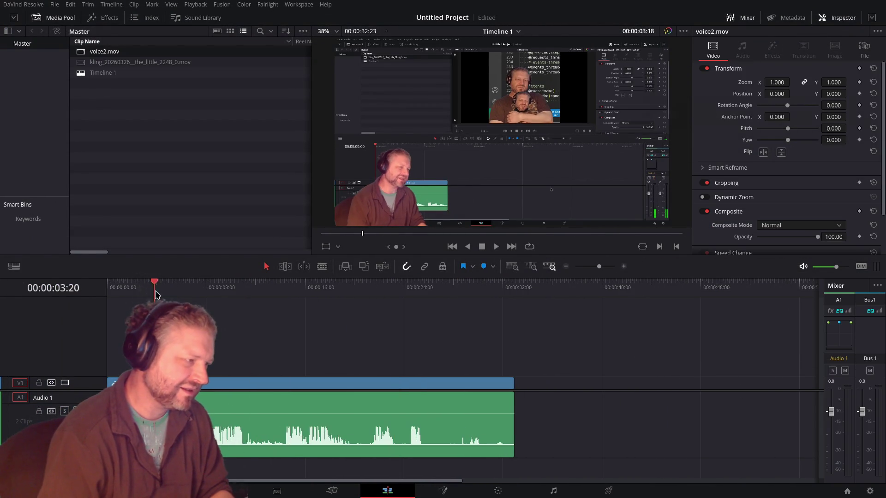
{"action": "left_click_drag", "start_coordinate": [175, 297], "coordinate": [186, 301]}
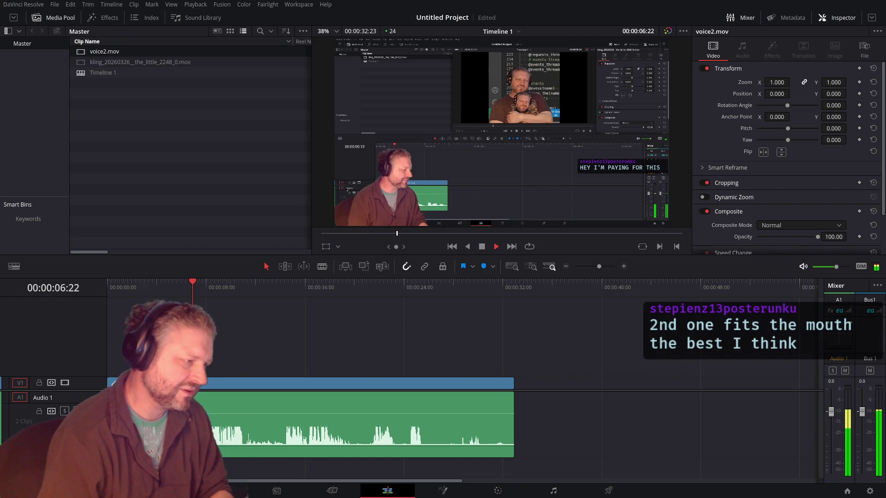
{"action": "key", "text": "ctrl+z"}
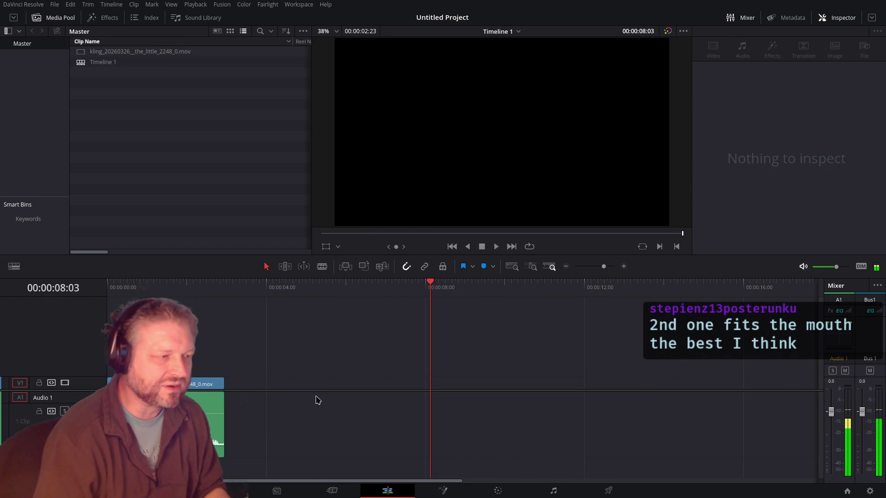
{"action": "key", "text": "alt+Tab"}
{"action": "left_click", "coordinate": [695, 462]}
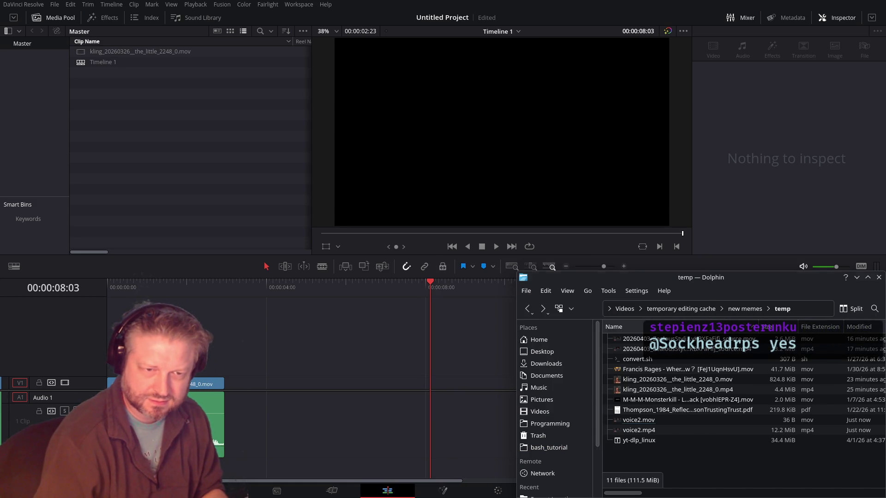
Step: Delete voice2.mov and voice2.mp4 from the temp folder
{"action": "left_click", "coordinate": [725, 441]}
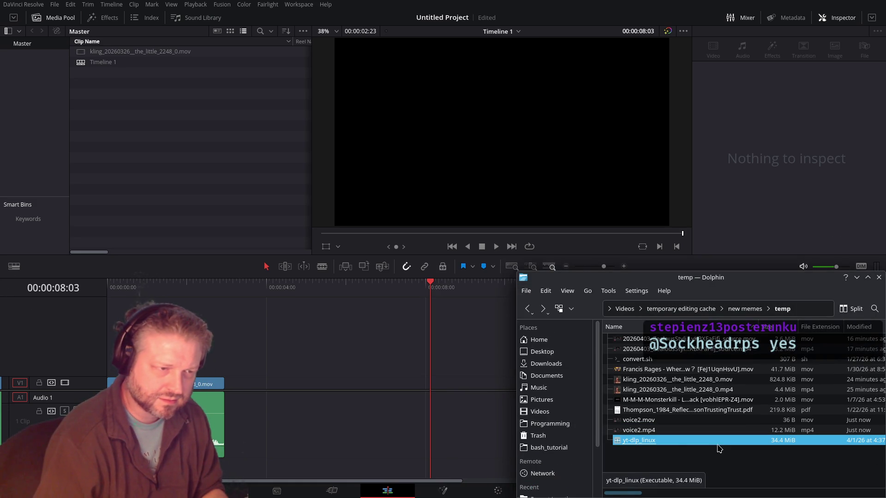
{"action": "left_click", "coordinate": [673, 431]}
{"action": "left_click", "coordinate": [665, 421], "text": "ctrl"}
{"action": "key", "text": "Delete"}
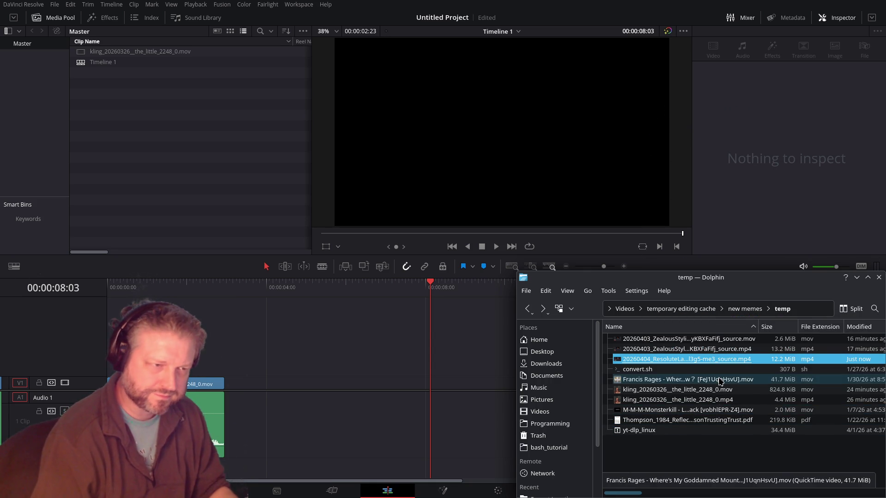
Step: Rename the new download to voice2.mp4, going through voice.mp4 first
{"action": "key", "text": "F2"}
{"action": "type", "text": "voice"}
{"action": "key", "text": "Return"}
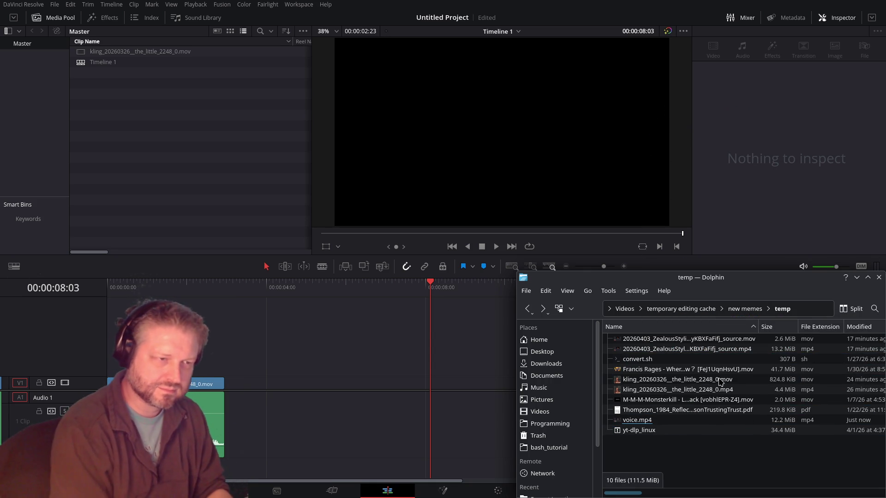
{"action": "left_click", "coordinate": [684, 420]}
{"action": "key", "text": "F2"}
{"action": "type", "text": "voice2"}
{"action": "key", "text": "Return"}
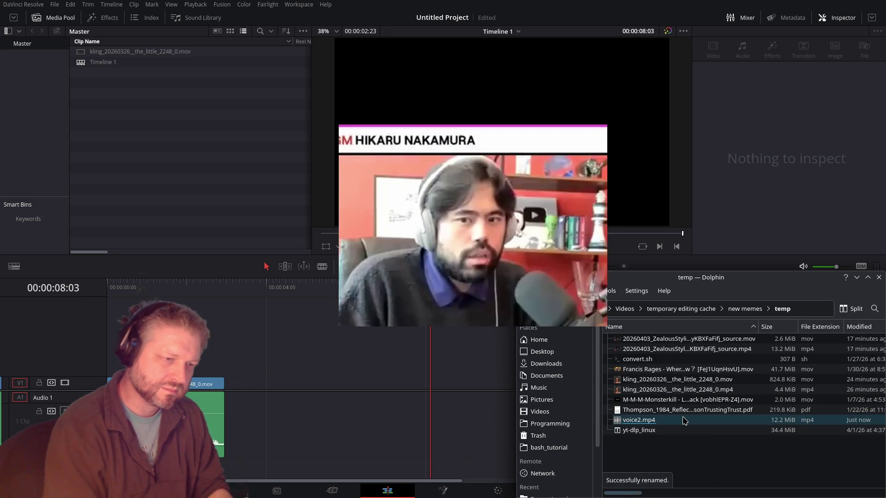
Step: Open Konsole in the temp folder and start typing an ffmpeg command
{"action": "left_click", "coordinate": [670, 448]}
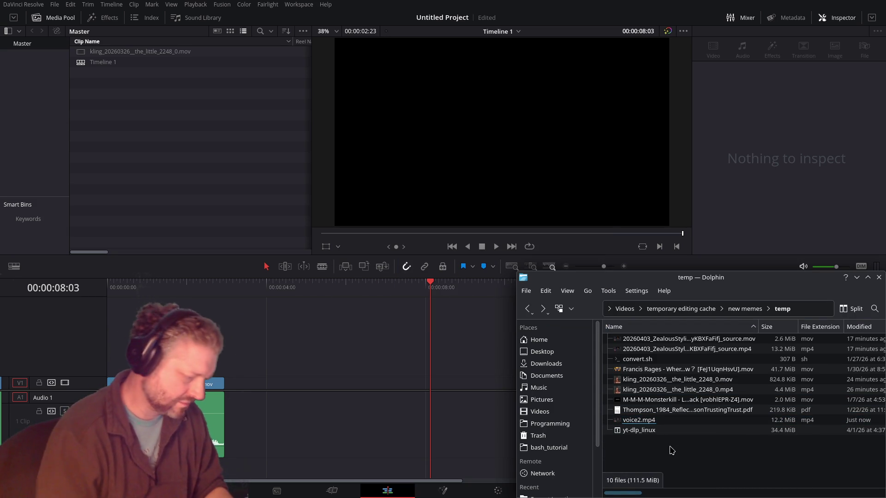
{"action": "key", "text": "shift+F4"}
{"action": "type", "text": "ffm"}
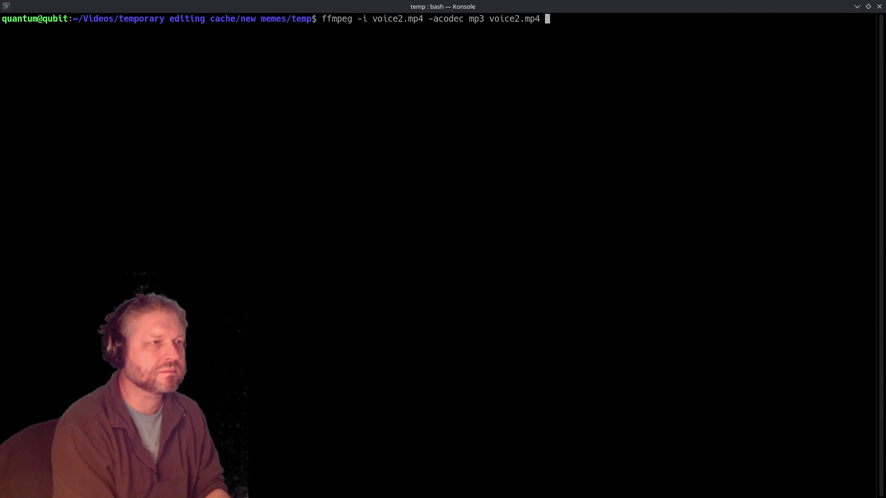
Step: Run ffmpeg -i voice2.mp4 -acodec mp3 voice2.mov and close the terminal
{"action": "type", "text": "v"}
{"action": "key", "text": "Return"}
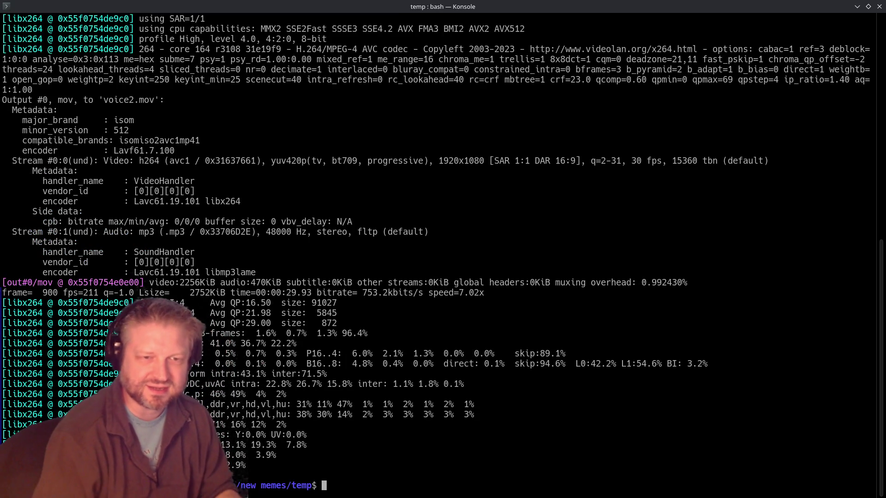
{"action": "type", "text": "exit"}
{"action": "key", "text": "Return"}
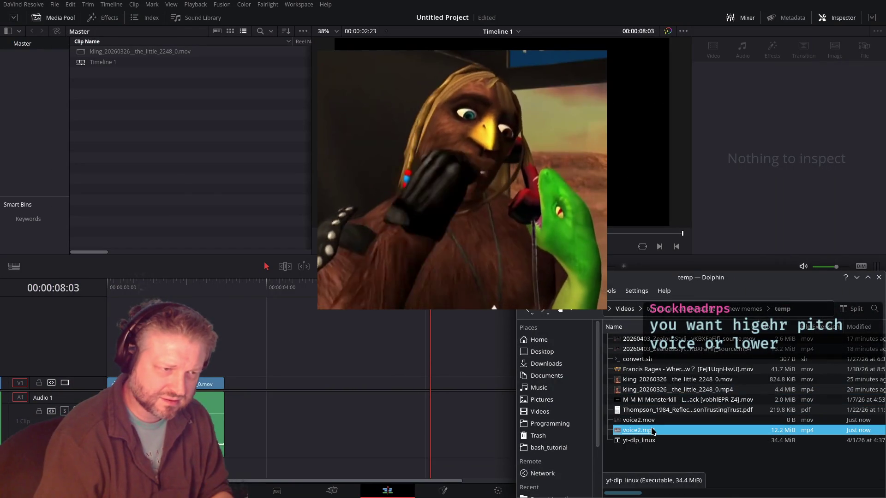
{"action": "left_click_drag", "start_coordinate": [639, 420], "coordinate": [247, 393]}
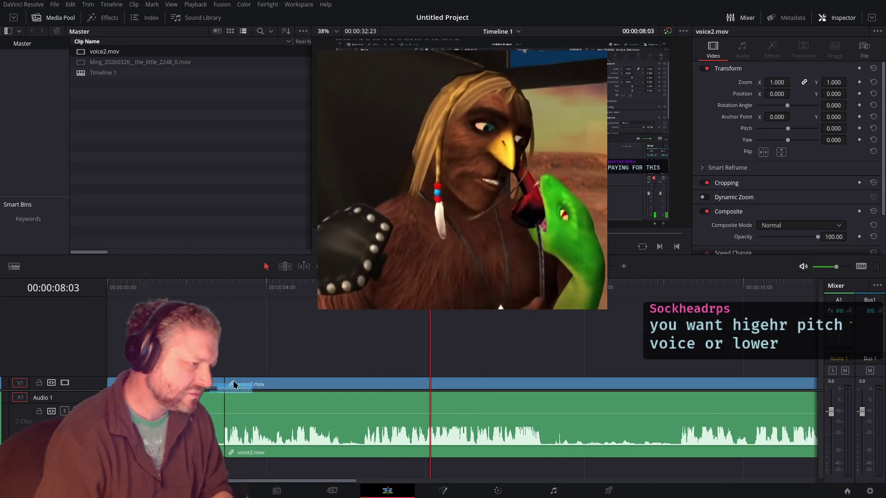
{"action": "key", "text": "space"}
{"action": "key", "text": "b"}
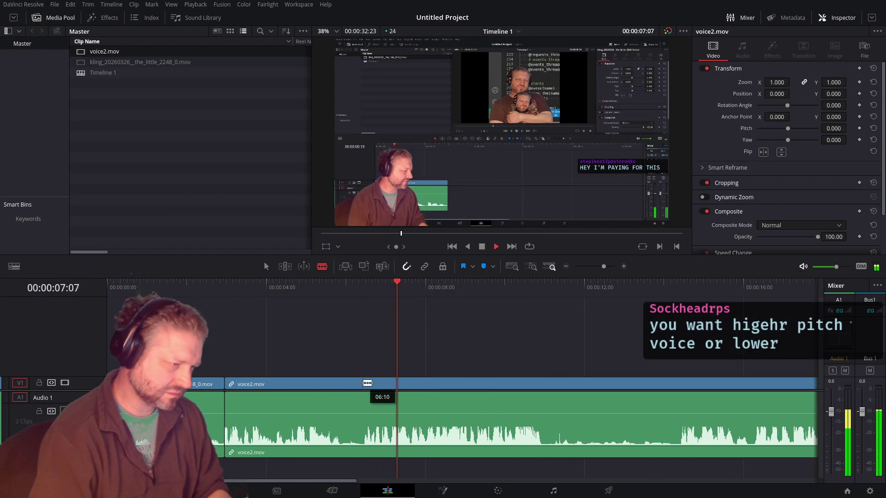
{"action": "key", "text": "space"}
{"action": "key", "text": "ctrl+z"}
{"action": "key", "text": "alt+Tab"}
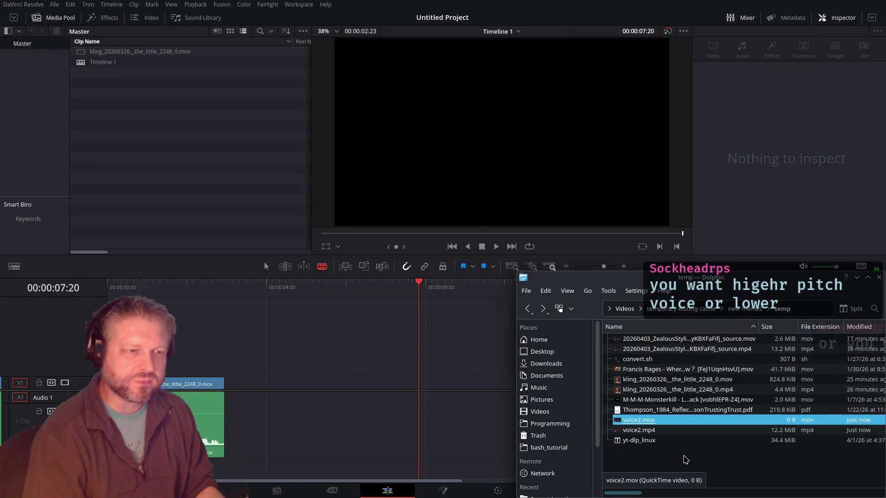
{"action": "key", "text": "alt+Tab"}
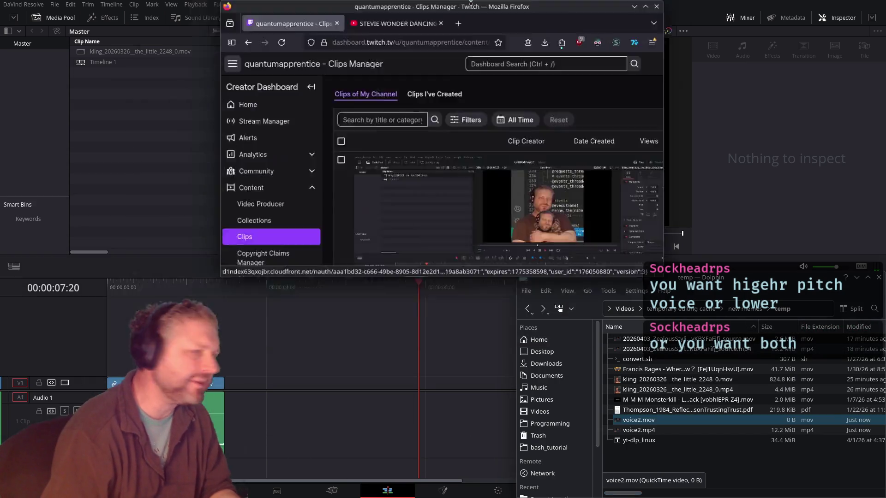
Step: Download the Twitch clip's landscape version in Firefox and close the mpv preview
{"action": "key", "text": "alt+Tab"}
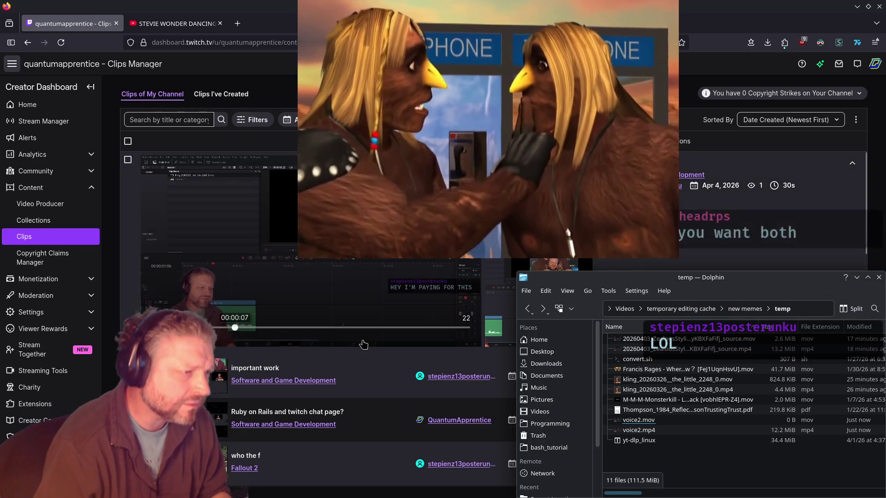
{"action": "left_click", "coordinate": [364, 345]}
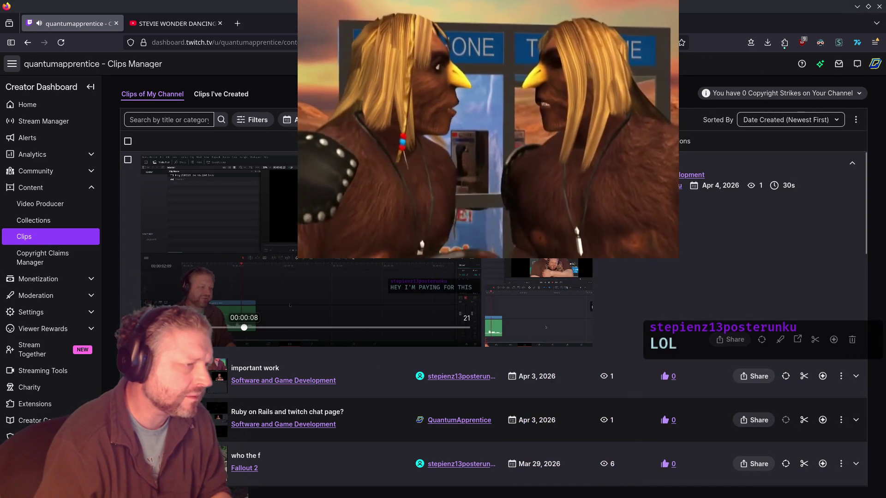
{"action": "left_click", "coordinate": [737, 342]}
{"action": "left_click", "coordinate": [711, 276]}
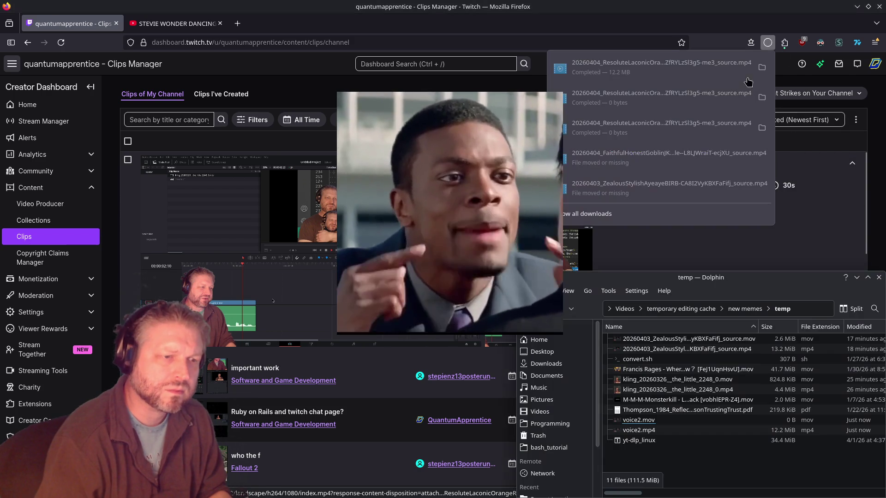
{"action": "left_click", "coordinate": [762, 70]}
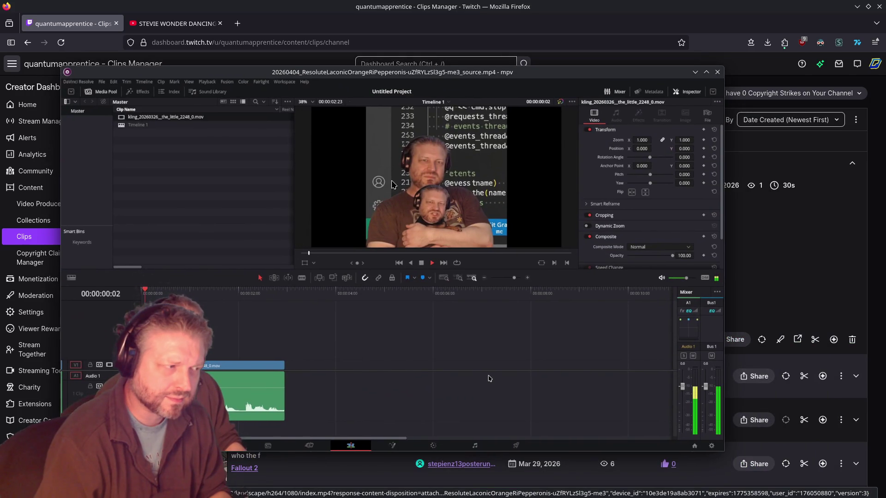
{"action": "key", "text": "q"}
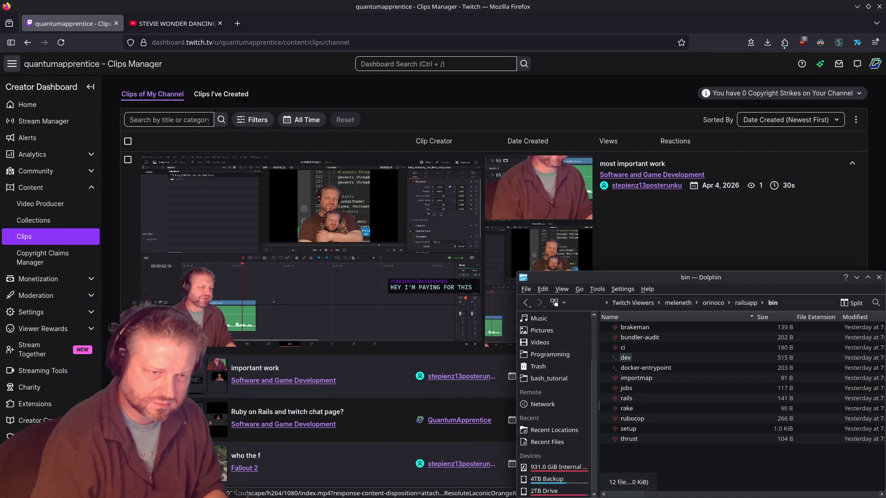
Step: Rename the downloaded 20260404 clip in temp to voice3.mp4
{"action": "key", "text": "alt+Tab"}
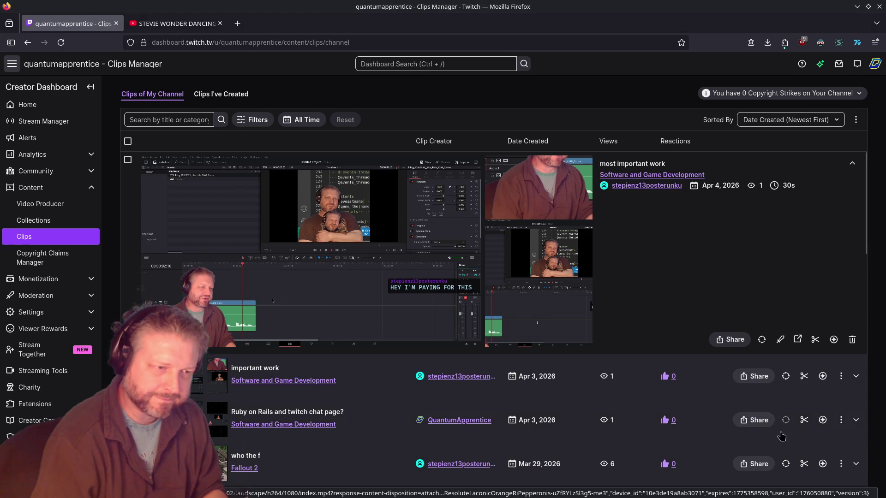
{"action": "key", "text": "alt+Tab"}
{"action": "left_click", "coordinate": [700, 431]}
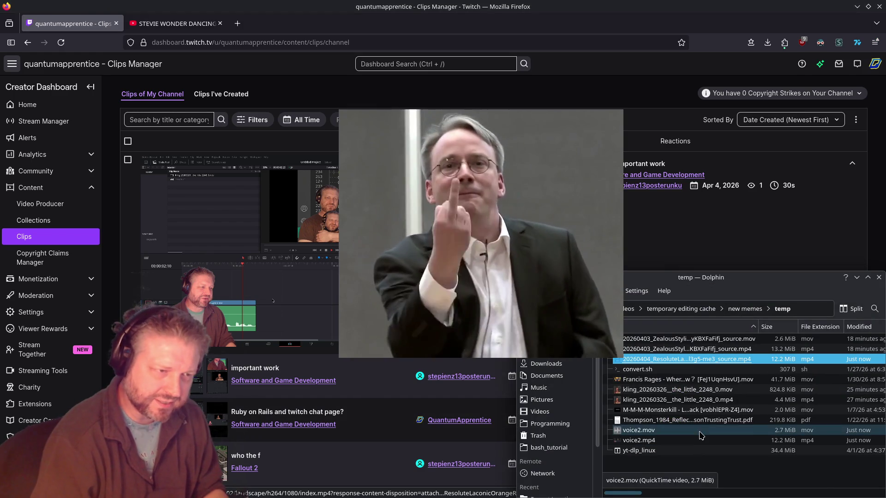
{"action": "key", "text": "F2"}
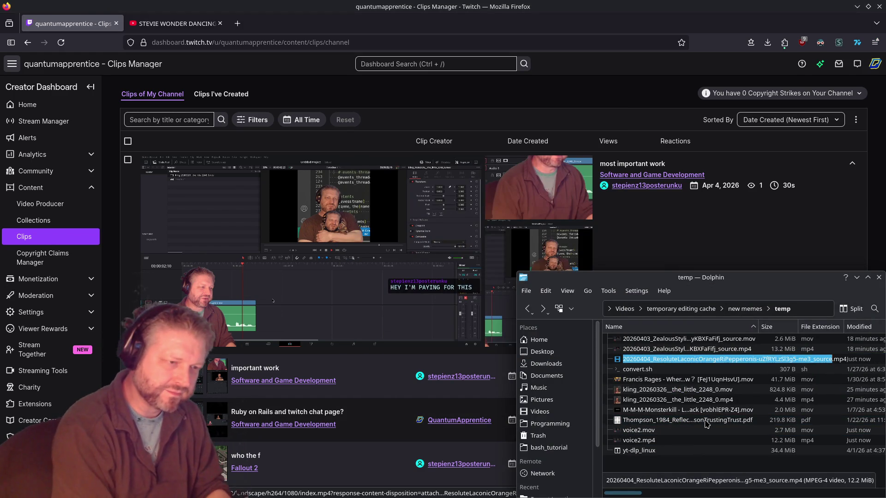
{"action": "type", "text": "voice3"}
{"action": "key", "text": "Return"}
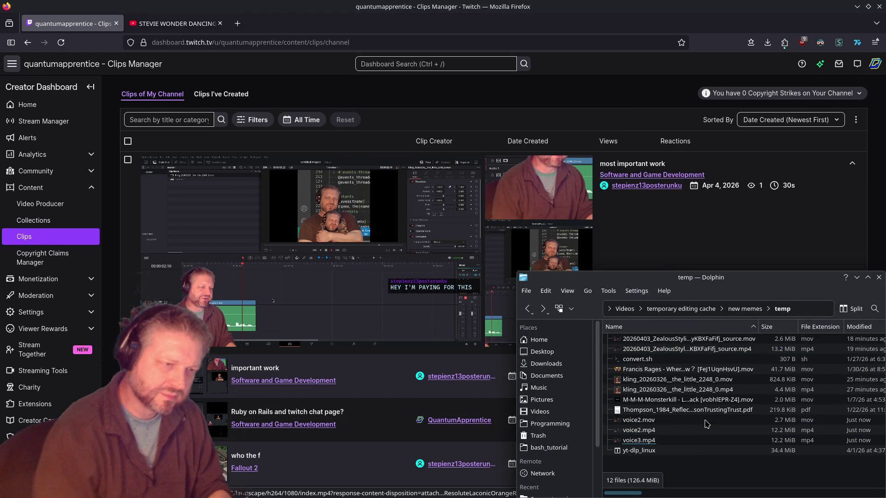
Step: Trash voice2.mov and voice2.mp4, and start an ffmpeg command for voice3.mp4 in Konsole
{"action": "left_click", "coordinate": [706, 421]}
{"action": "left_click", "coordinate": [699, 430], "text": "shift"}
{"action": "key", "text": "Delete"}
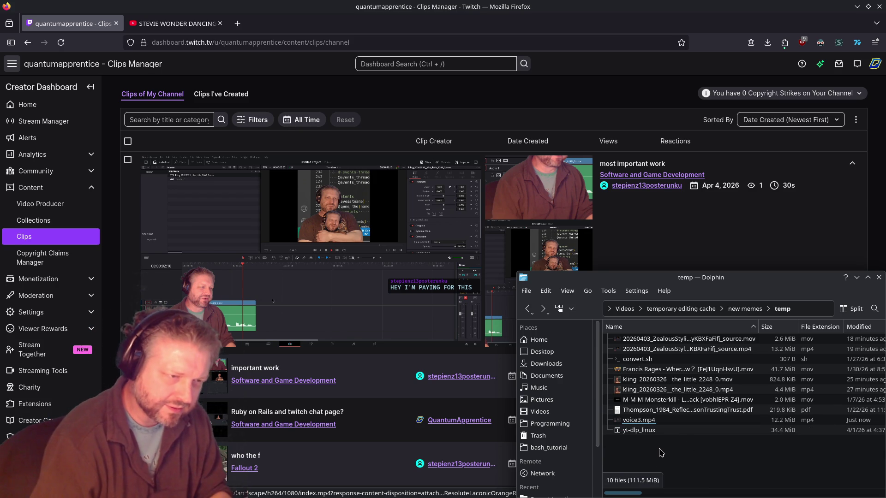
{"action": "key", "text": "shift+F4"}
{"action": "type", "text": "f"}
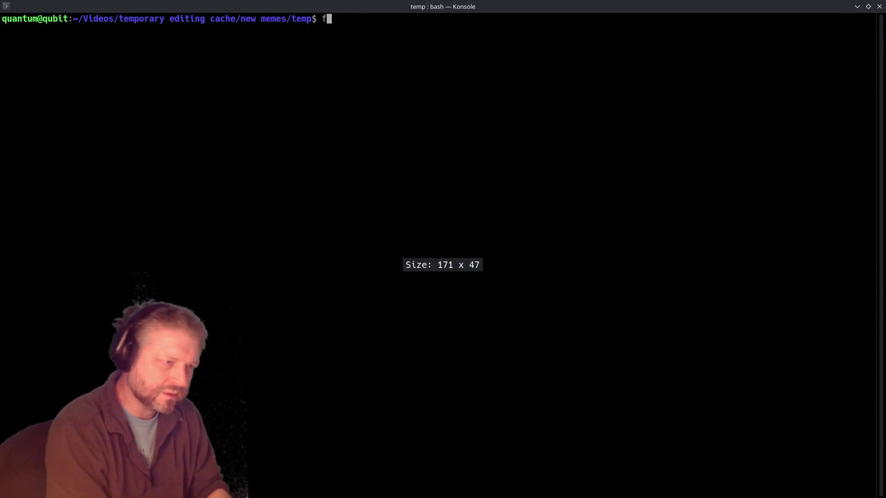
{"action": "type", "text": "mpeg -"}
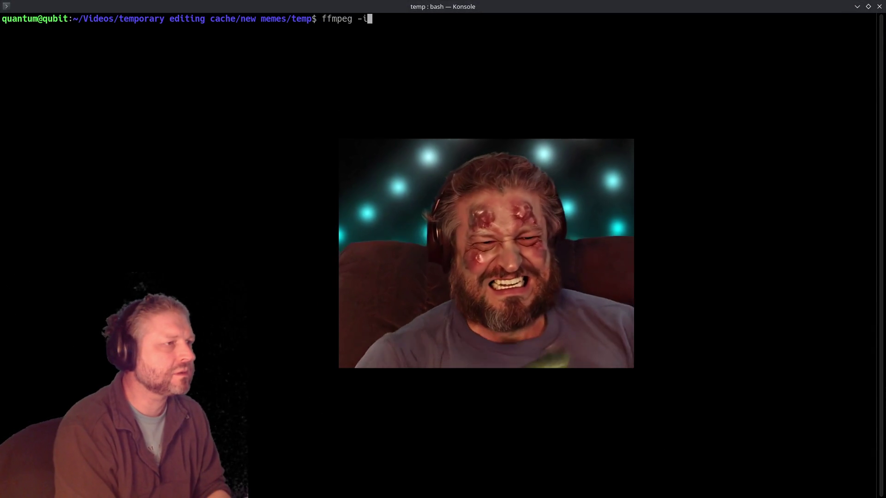
{"action": "type", "text": "i voice3.mp4 -acodec"}
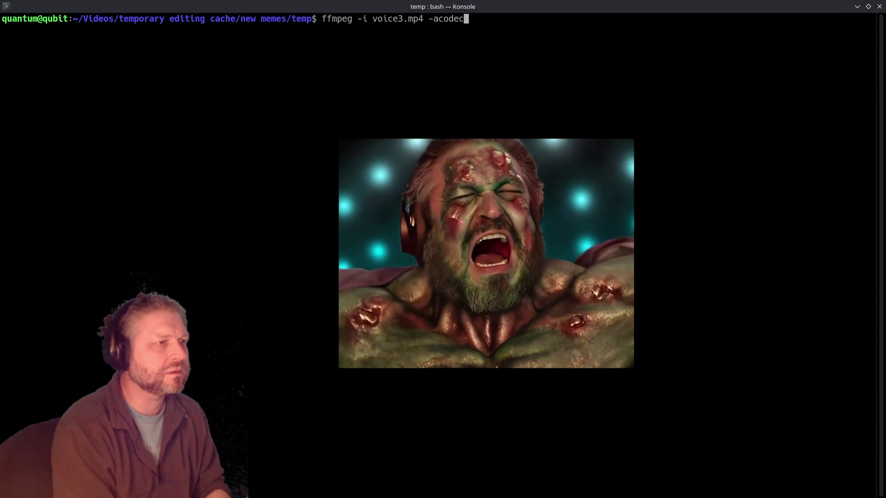
{"action": "type", "text": " mp3 voice3.mov"}
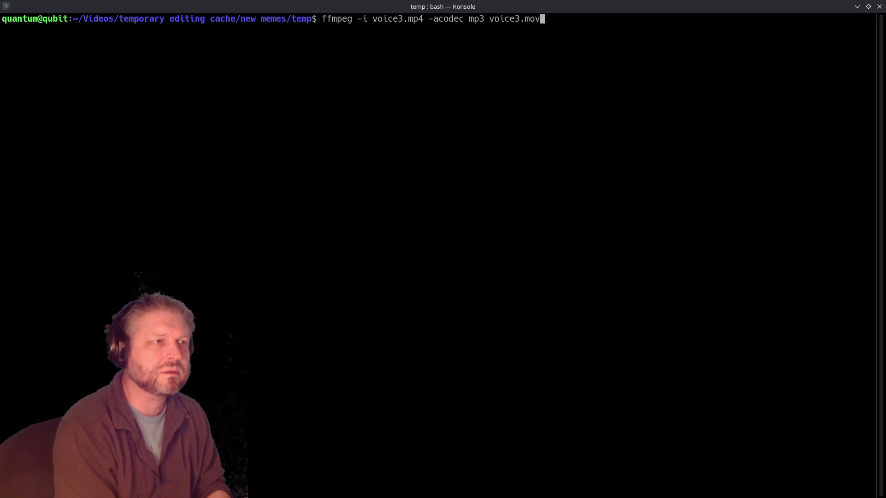
Step: Run the ffmpeg conversion of voice3.mp4 to voice3.mov with MP3 audio, then return to Dolphin
{"action": "key", "text": "Return"}
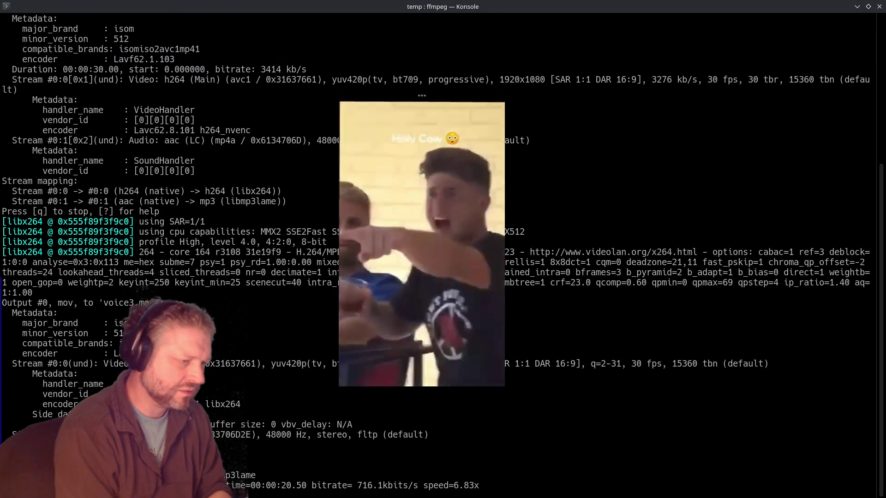
{"action": "type", "text": "exit"}
{"action": "key", "text": "alt+Tab"}
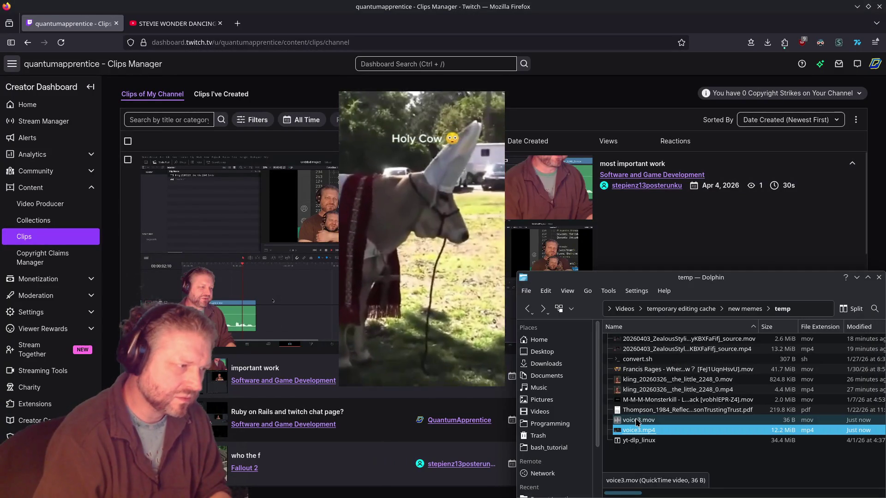
Step: Place voice3.mov on the timeline after the kling clip and scrub to the first cut point
{"action": "key", "text": "alt+Tab"}
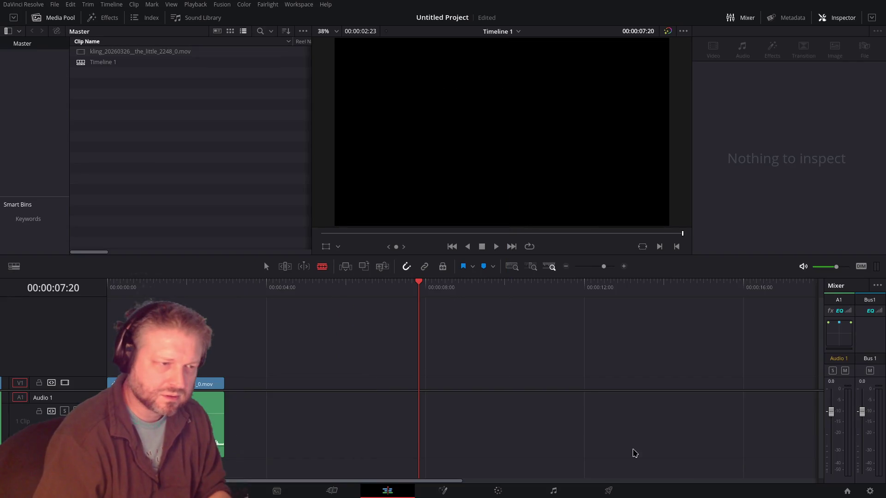
{"action": "left_click_drag", "start_coordinate": [618, 420], "coordinate": [279, 409]}
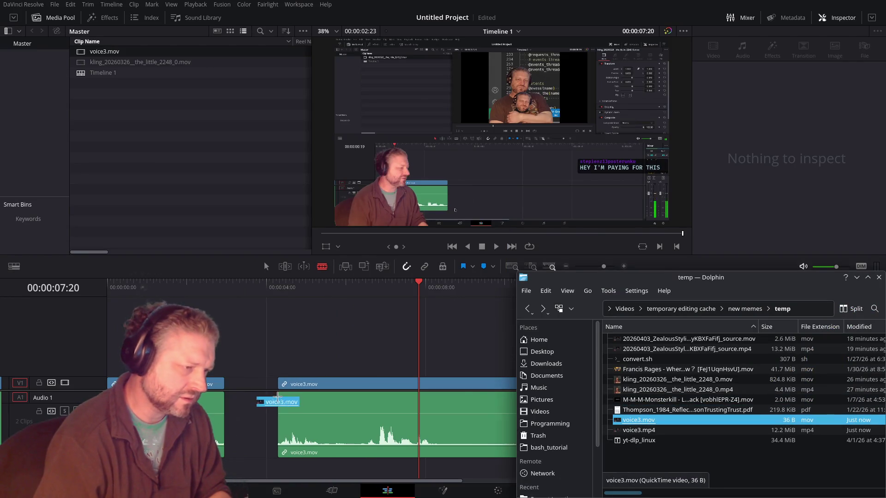
{"action": "left_click_drag", "start_coordinate": [398, 290], "coordinate": [539, 315]}
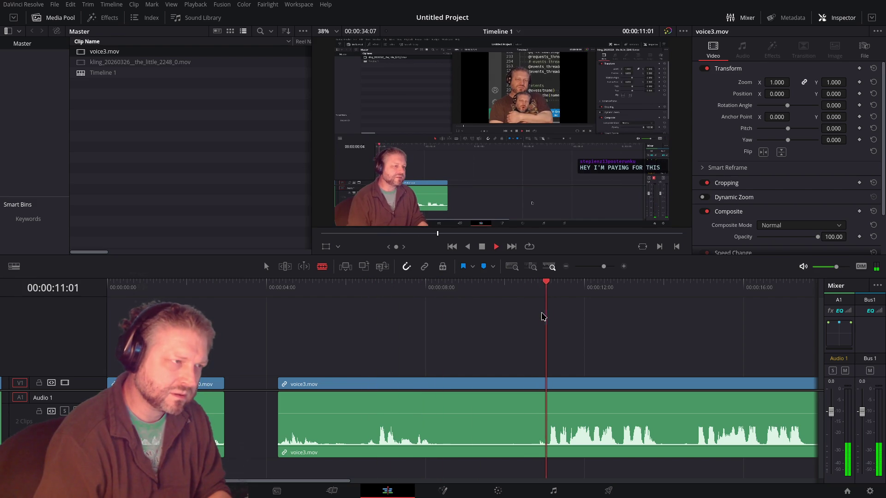
{"action": "scroll", "coordinate": [554, 365], "scroll_direction": "up", "scroll_amount": 2}
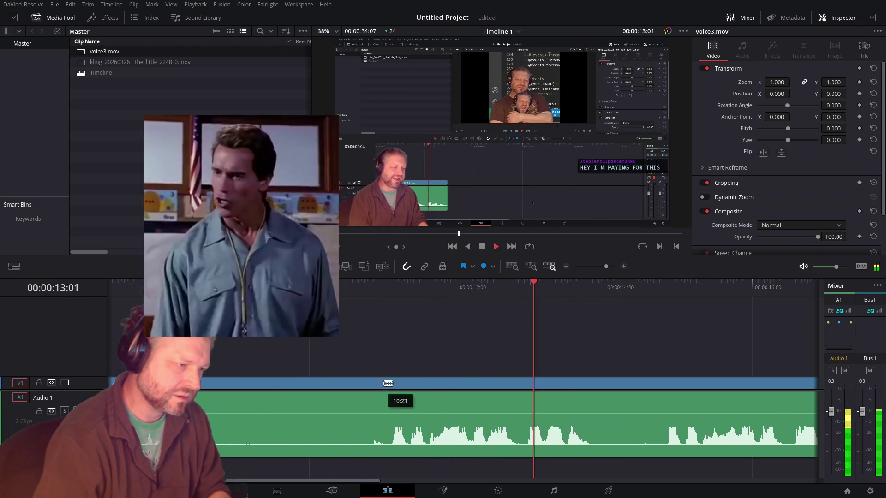
{"action": "key", "text": "space"}
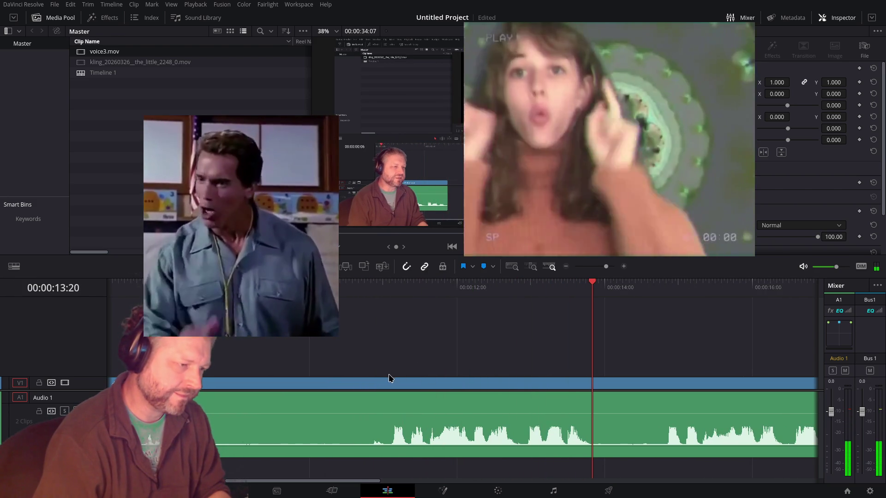
Step: Blade the voice clip at the first cut and ripple-delete the section before it
{"action": "key", "text": "b"}
{"action": "left_click", "coordinate": [369, 384]}
{"action": "key", "text": "a"}
{"action": "left_click", "coordinate": [324, 393]}
{"action": "key", "text": "Delete"}
{"action": "key", "text": "space"}
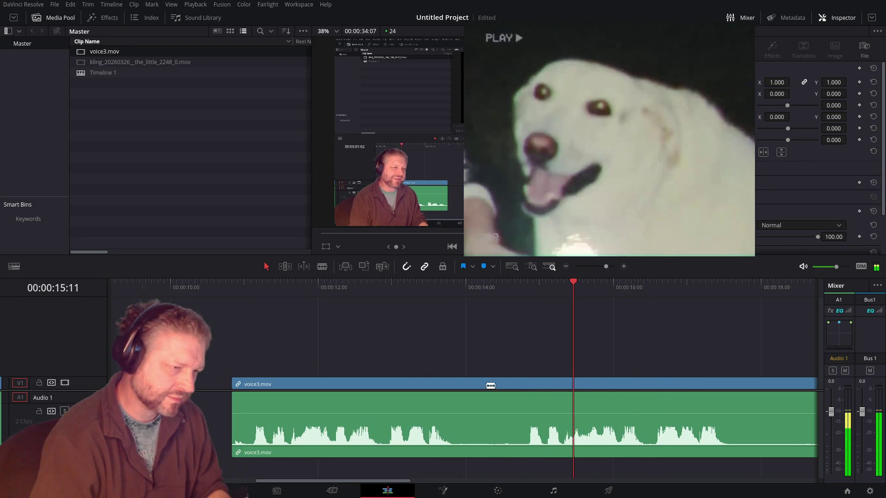
Step: Split the voice clip again and remove the unwanted middle section, leaving a gap
{"action": "key", "text": "b"}
{"action": "left_click", "coordinate": [466, 384]}
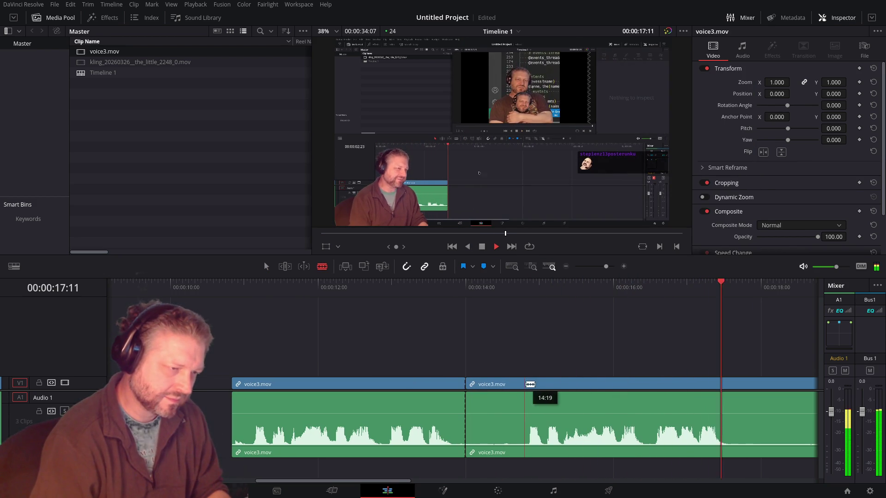
{"action": "left_click", "coordinate": [489, 403]}
{"action": "key", "text": "BackSpace"}
Step: Cut the clip at the next pause and around 21:12, removing the section between
{"action": "key", "text": "b"}
{"action": "left_click", "coordinate": [235, 388]}
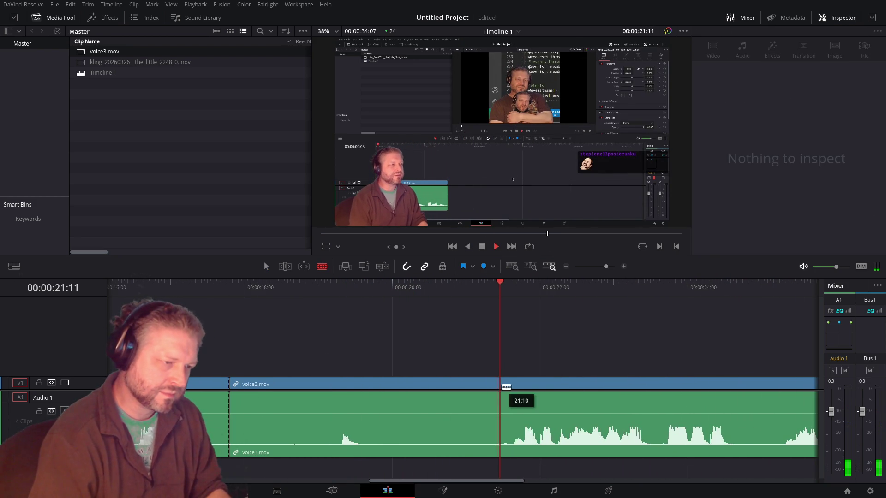
{"action": "left_click", "coordinate": [505, 387]}
{"action": "key", "text": "a"}
{"action": "left_click", "coordinate": [452, 402]}
{"action": "key", "text": "BackSpace"}
{"action": "key", "text": "ctrl+minus"}
Step: Split the last voice clip and delete the trailing voice3.mov section
{"action": "key", "text": "b"}
{"action": "left_click", "coordinate": [523, 384]}
{"action": "key", "text": "ctrl+minus"}
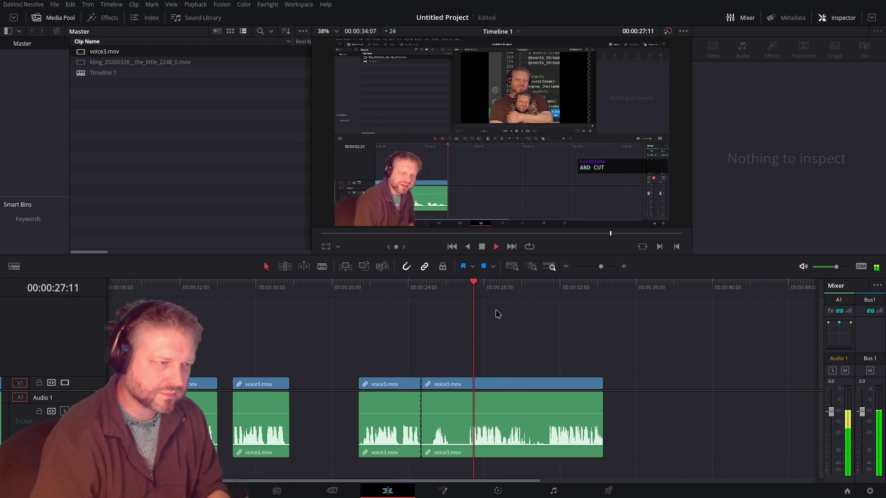
{"action": "left_click", "coordinate": [549, 293]}
{"action": "left_click", "coordinate": [511, 430]}
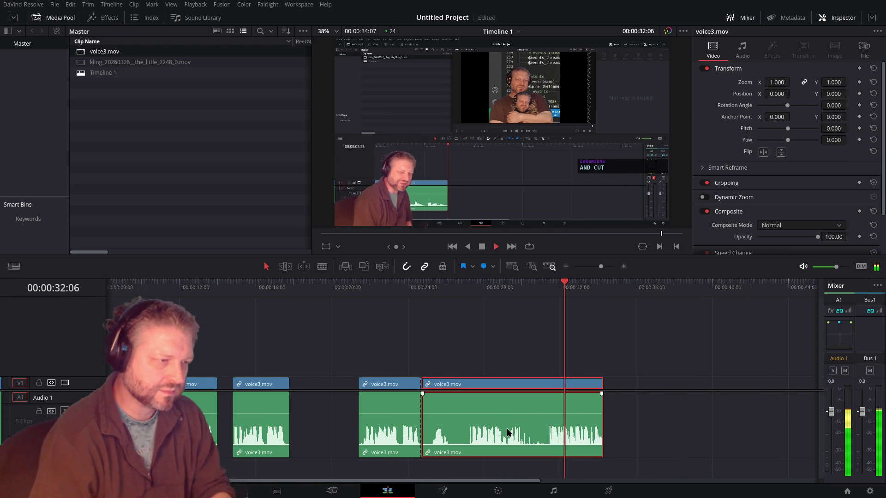
{"action": "key", "text": "Delete"}
{"action": "scroll", "coordinate": [330, 388], "scroll_direction": "left", "scroll_amount": 5}
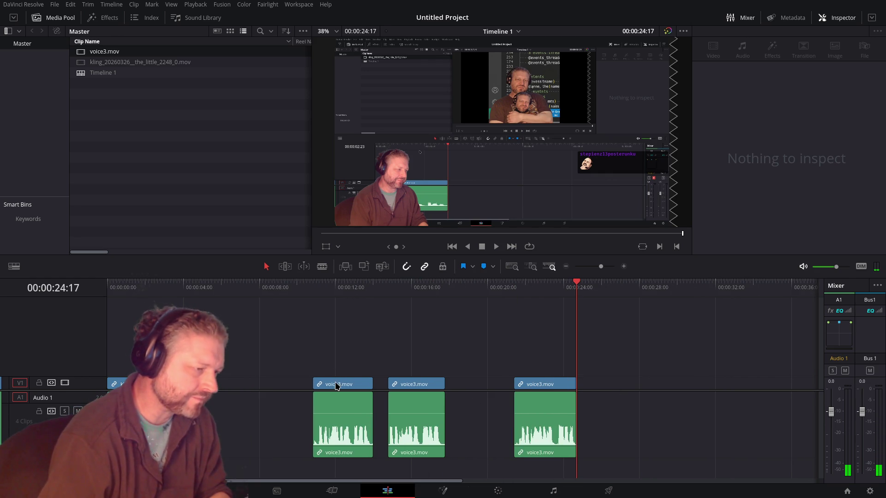
Step: Slide the first and last voice sections earlier on the timeline to close the gaps
{"action": "left_click_drag", "start_coordinate": [336, 387], "coordinate": [207, 386]}
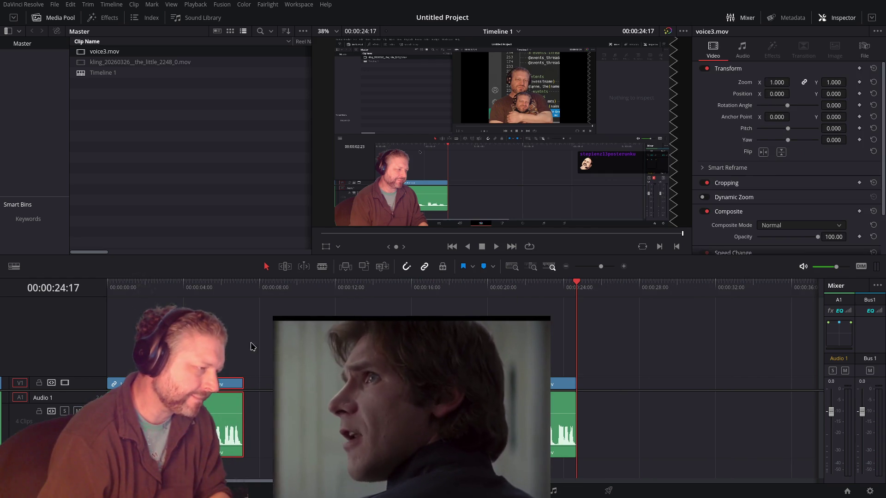
{"action": "left_click", "coordinate": [297, 415]}
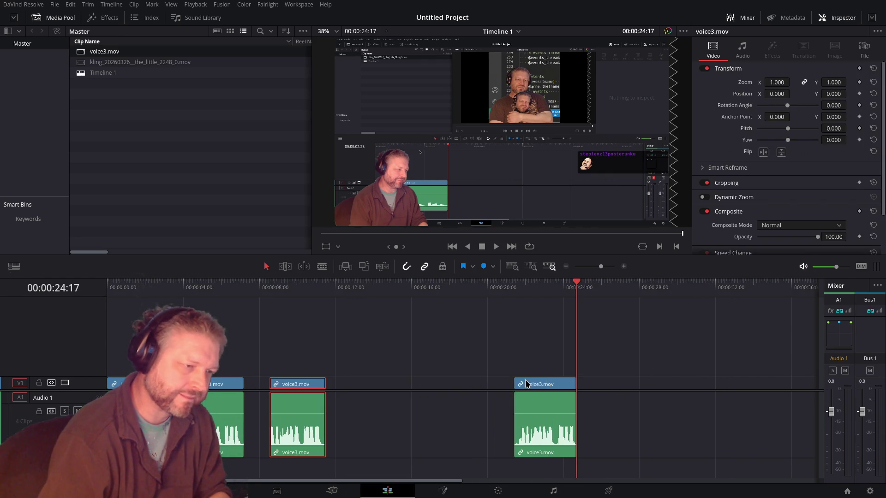
{"action": "left_click_drag", "start_coordinate": [520, 383], "coordinate": [356, 384]}
{"action": "scroll", "coordinate": [339, 359], "scroll_direction": "up", "scroll_amount": 3}
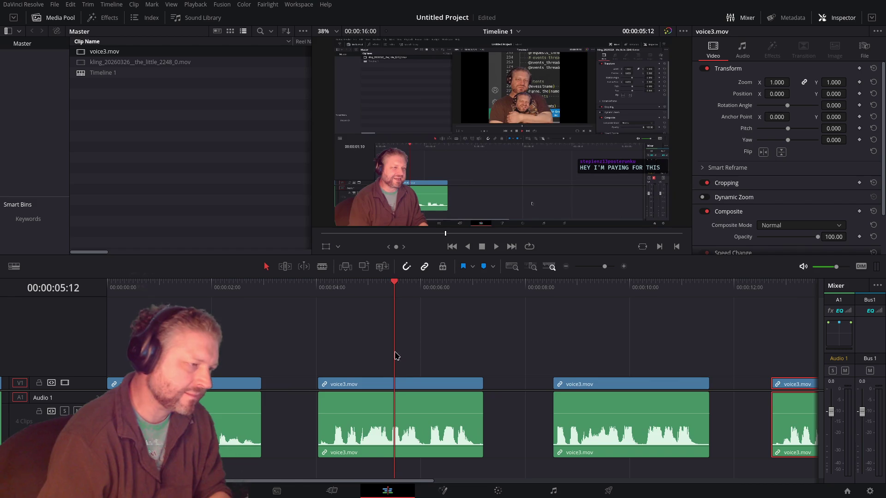
{"action": "left_click", "coordinate": [235, 384]}
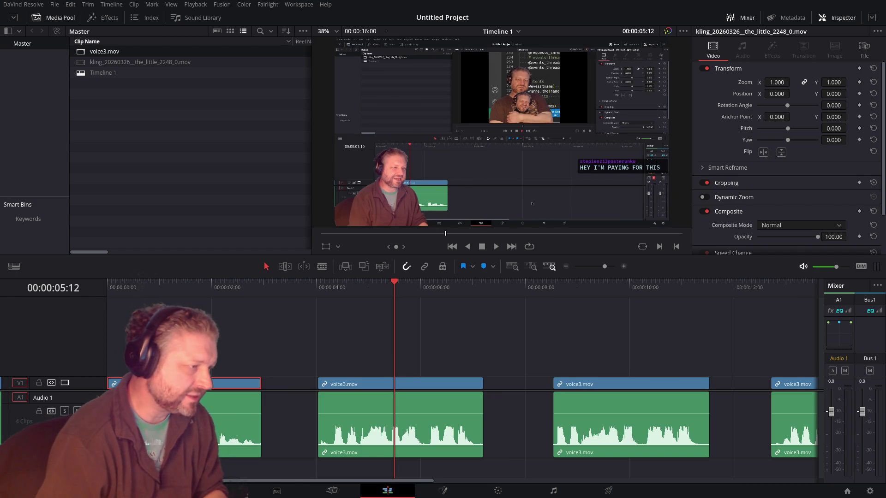
Step: Copy the kling clip onto V2 above the first voice section and preview from 4:06
{"action": "mouse_move", "coordinate": [236, 384]}
{"action": "left_mouse_down"}
{"action": "mouse_move", "coordinate": [235, 371]}
{"action": "mouse_move", "coordinate": [235, 384]}
{"action": "left_mouse_up"}
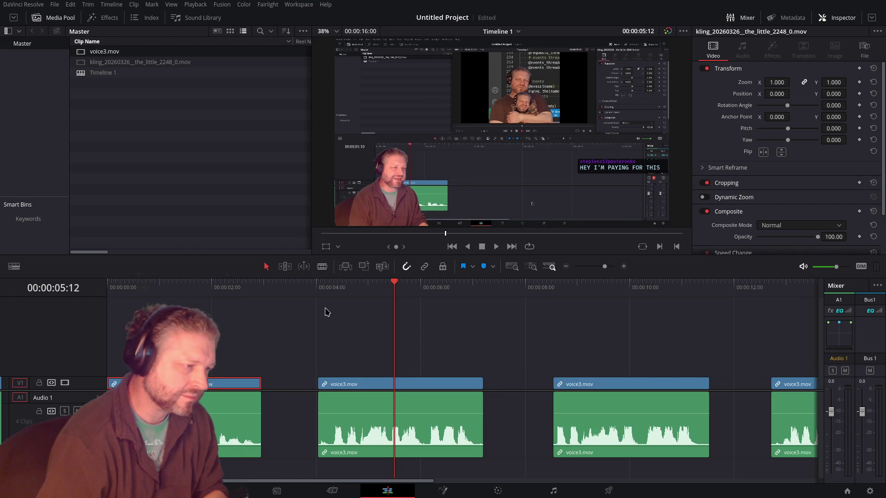
{"action": "key", "text": "ctrl+v"}
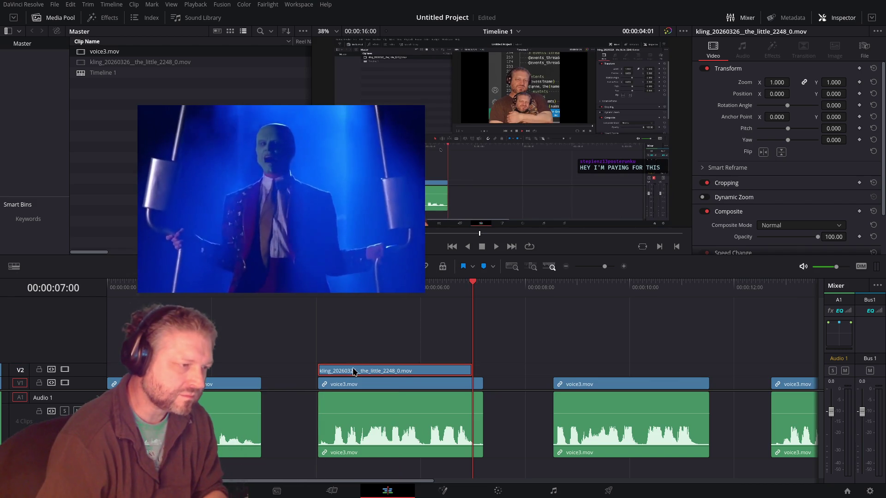
{"action": "left_click_drag", "start_coordinate": [353, 371], "coordinate": [364, 373]}
{"action": "left_click", "coordinate": [330, 288]}
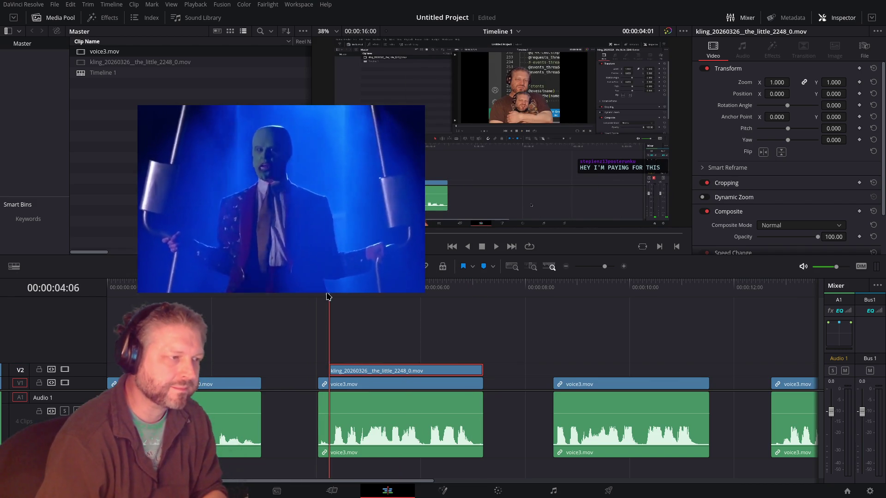
{"action": "key", "text": "space"}
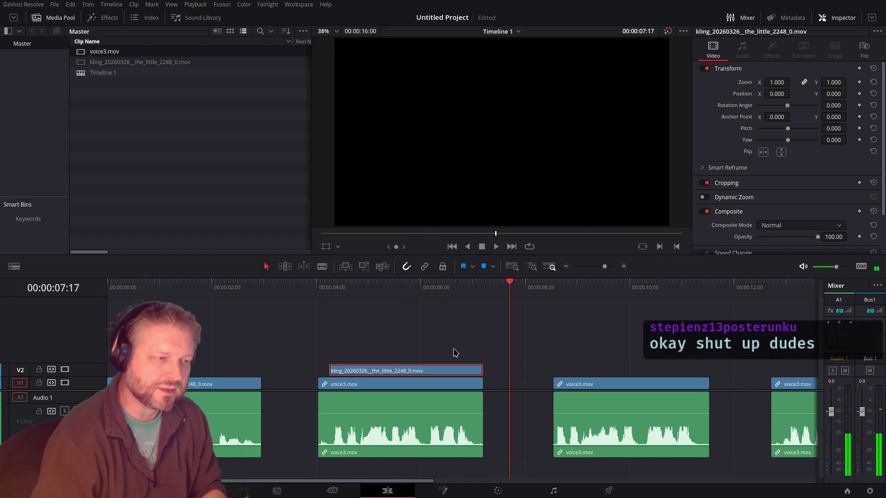
Step: Paste the kling clip onto V2 at 8:13 and 12:17, nudging the last one later
{"action": "left_click", "coordinate": [554, 300]}
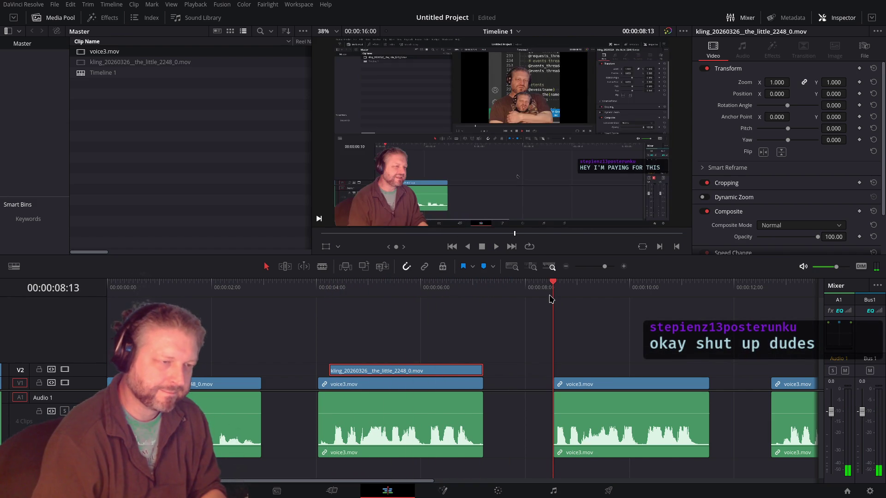
{"action": "key", "text": "ctrl+v"}
{"action": "left_click", "coordinate": [552, 304]}
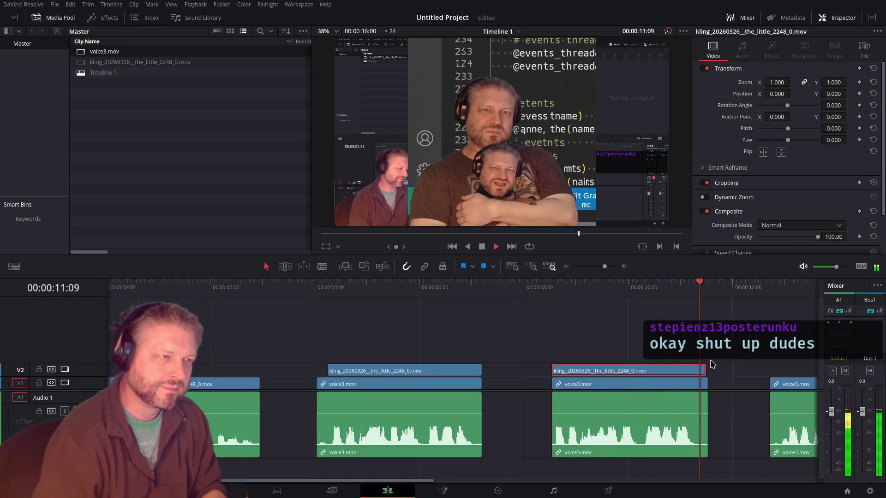
{"action": "scroll", "coordinate": [437, 337], "scroll_direction": "right", "scroll_amount": 5}
{"action": "left_click", "coordinate": [524, 318]}
{"action": "key", "text": "ctrl+v"}
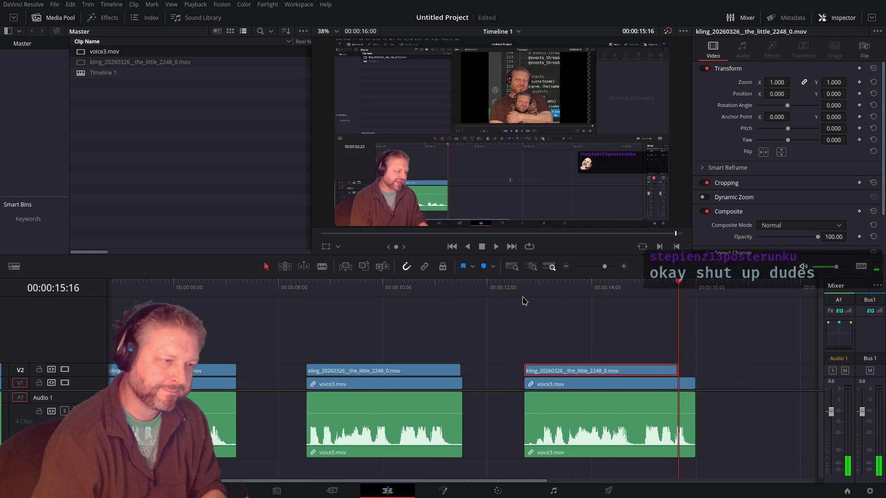
{"action": "left_click", "coordinate": [525, 303]}
{"action": "key", "text": "space"}
{"action": "key", "text": "space"}
{"action": "left_click_drag", "start_coordinate": [565, 372], "coordinate": [582, 372]}
Step: Play back the last segment from 12:09 and replay its ending from about 13:00
{"action": "left_click", "coordinate": [507, 301]}
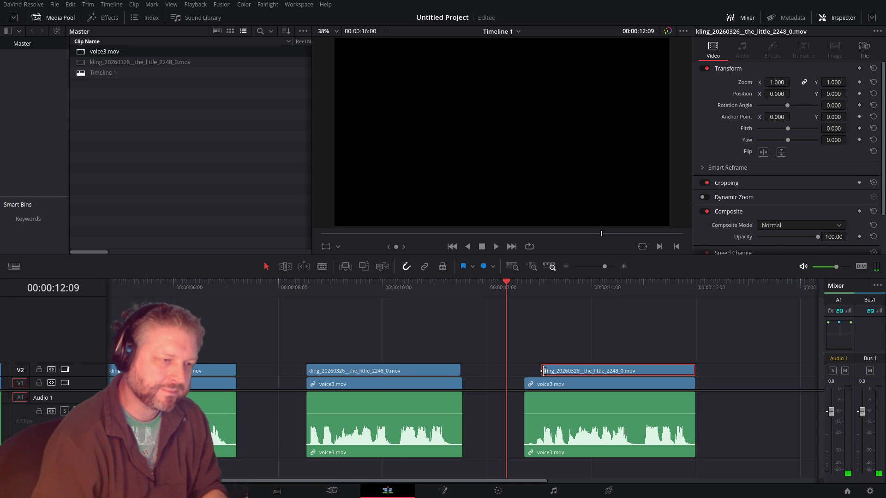
{"action": "scroll", "coordinate": [543, 371], "scroll_direction": "up", "scroll_amount": 2}
{"action": "left_click", "coordinate": [516, 306]}
{"action": "key", "text": "space"}
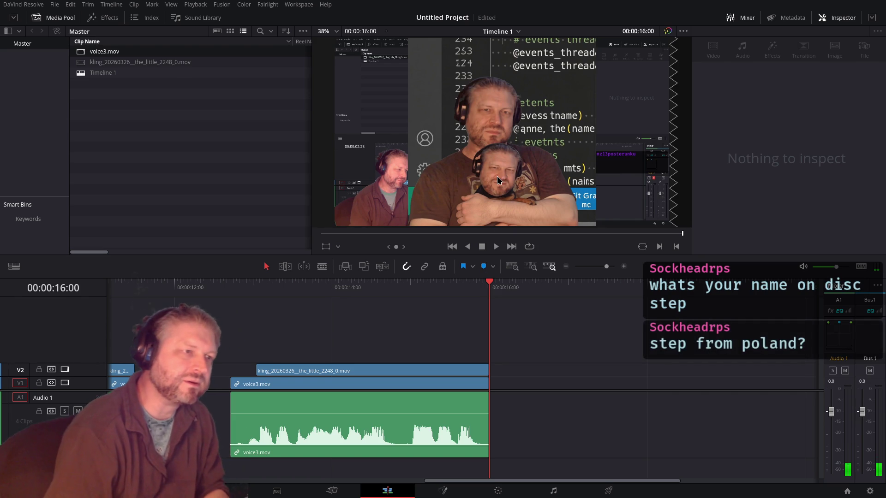
{"action": "scroll", "coordinate": [497, 175], "scroll_direction": "up", "scroll_amount": 5}
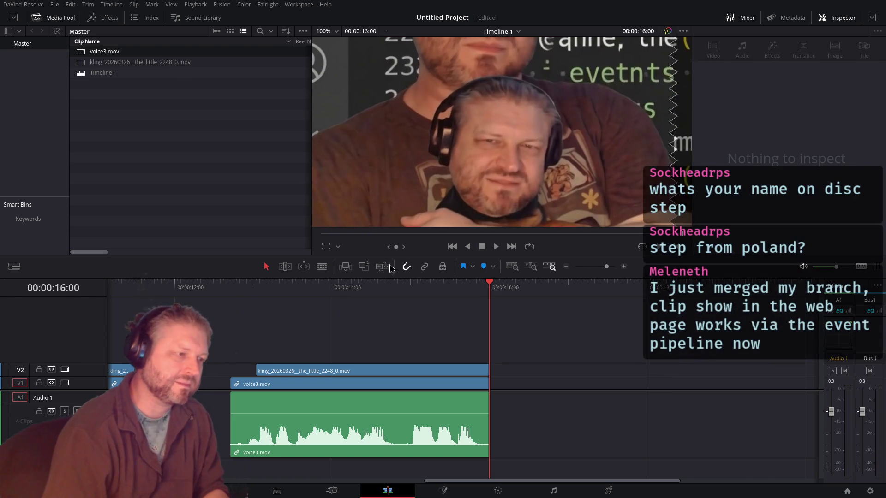
{"action": "left_click", "coordinate": [258, 287]}
{"action": "key", "text": "space"}
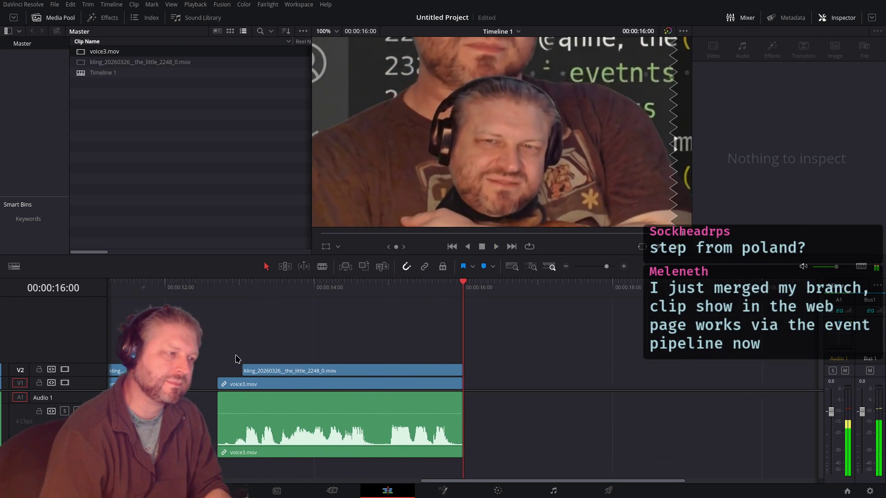
Step: Preview the second segment from 8:07 and the first from 4:06, scrubbing back to 5:15
{"action": "scroll", "coordinate": [239, 359], "scroll_direction": "down", "scroll_amount": 2}
{"action": "scroll", "coordinate": [239, 358], "scroll_direction": "down", "scroll_amount": 2}
{"action": "left_click", "coordinate": [250, 290]}
{"action": "key", "text": "space"}
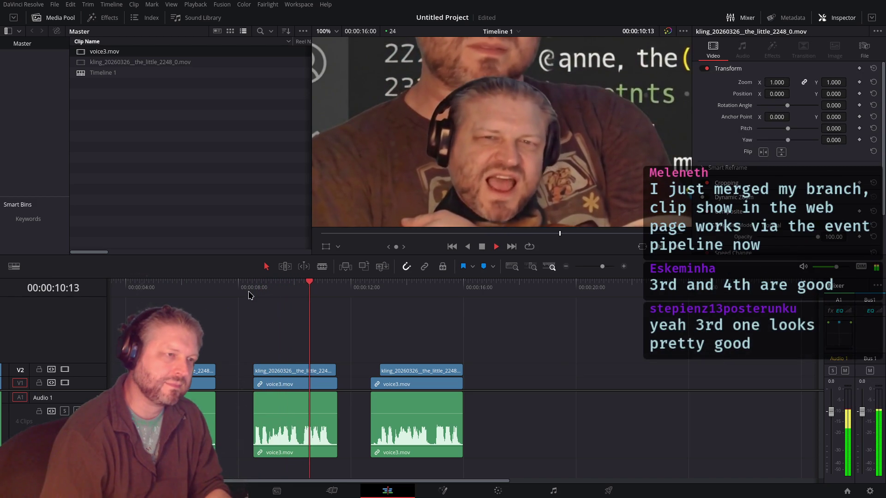
{"action": "key", "text": "space"}
{"action": "left_click", "coordinate": [136, 283]}
{"action": "key", "text": "space"}
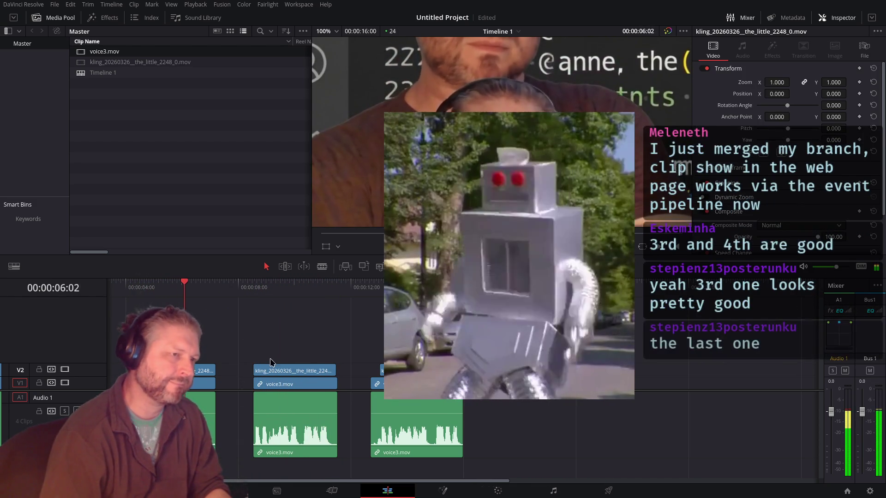
{"action": "left_click_drag", "start_coordinate": [310, 283], "coordinate": [266, 283]}
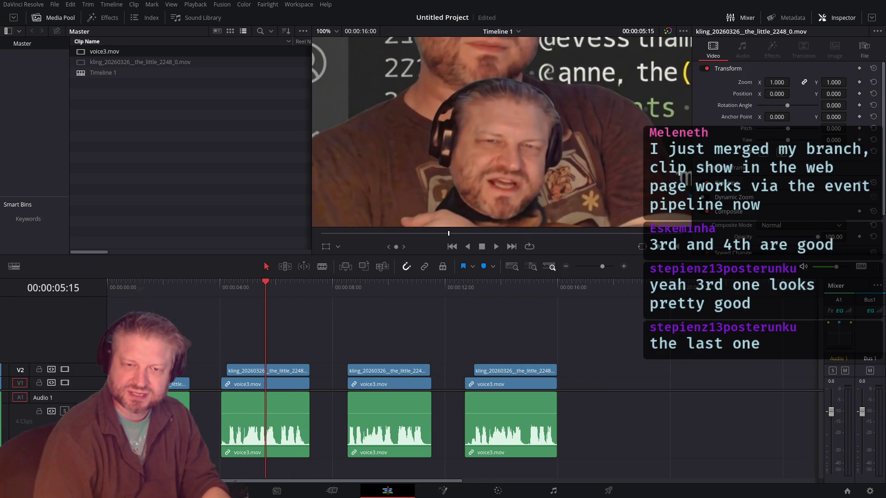
{"action": "key", "text": "alt+Tab"}
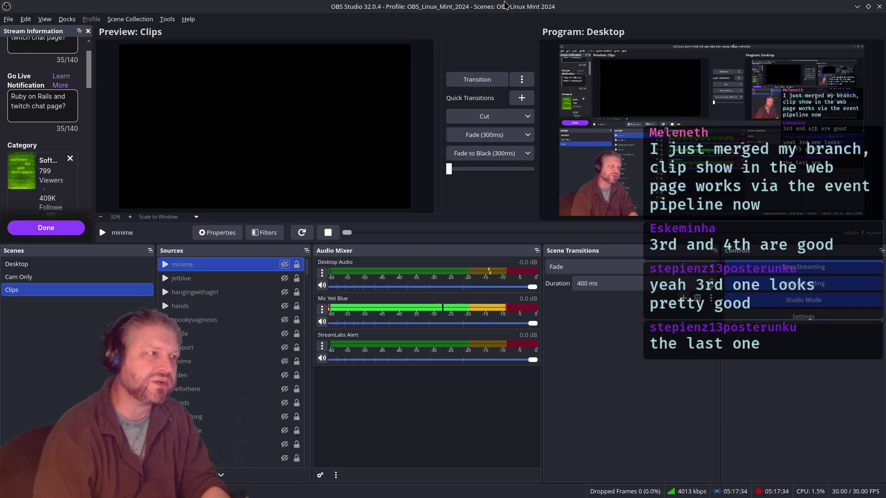
{"action": "key", "text": "alt+Tab"}
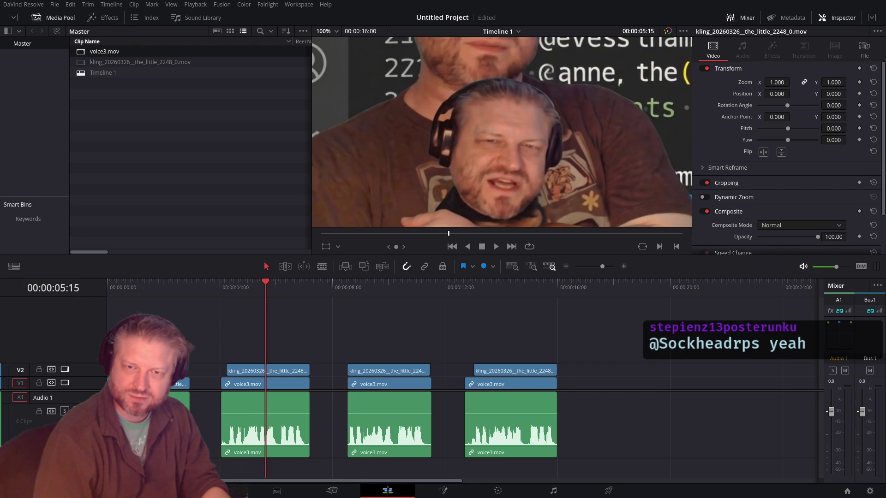
Step: Open the Titles library and drop a Text+ title onto a new V3 track
{"action": "left_click", "coordinate": [225, 298]}
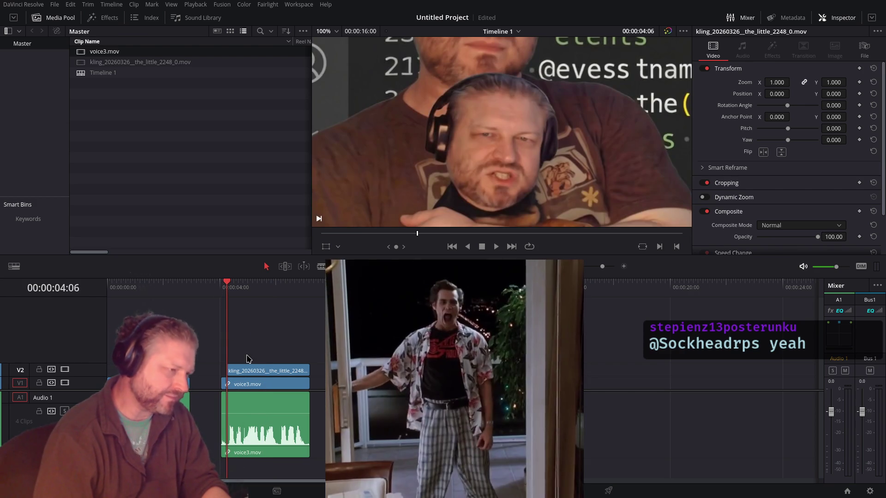
{"action": "left_click", "coordinate": [104, 17]}
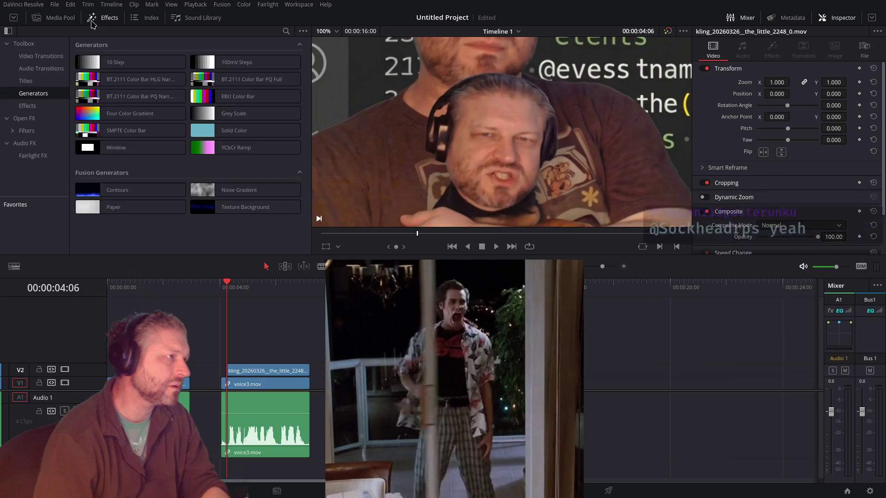
{"action": "left_click", "coordinate": [26, 81]}
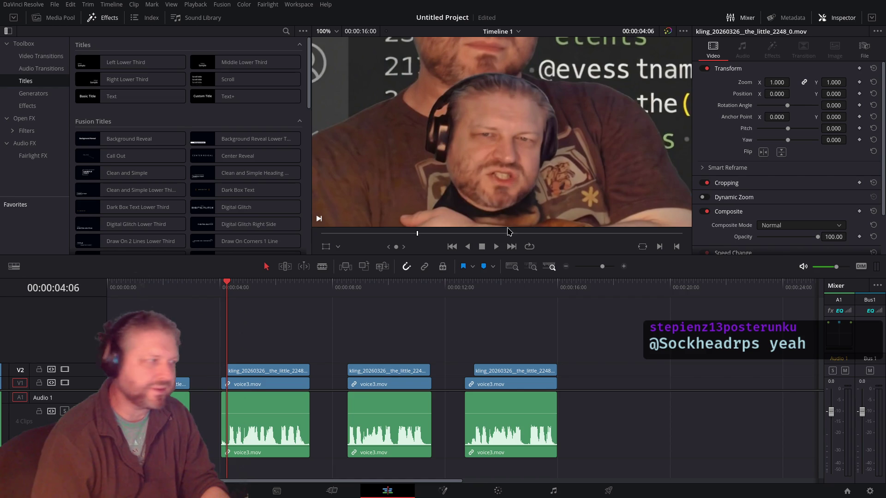
{"action": "mouse_move", "coordinate": [127, 96]}
{"action": "left_mouse_down"}
{"action": "mouse_move", "coordinate": [140, 135]}
{"action": "mouse_move", "coordinate": [134, 109]}
{"action": "left_mouse_up"}
{"action": "mouse_move", "coordinate": [244, 96]}
{"action": "left_mouse_down"}
{"action": "mouse_move", "coordinate": [236, 358]}
{"action": "mouse_move", "coordinate": [246, 356]}
{"action": "left_mouse_up"}
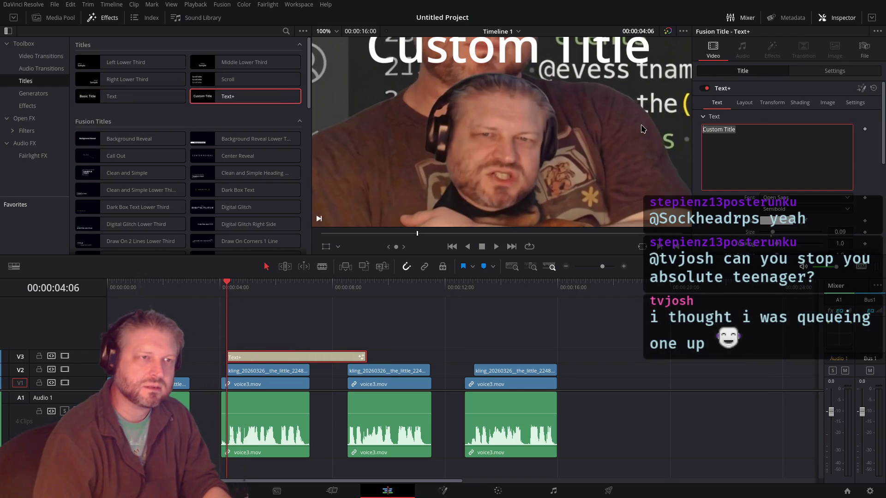
Step: Change the title text to 1, undo it, make Video 3 taller and delete the title
{"action": "type", "text": "1"}
{"action": "left_click", "coordinate": [282, 355]}
{"action": "key", "text": "ctrl+z"}
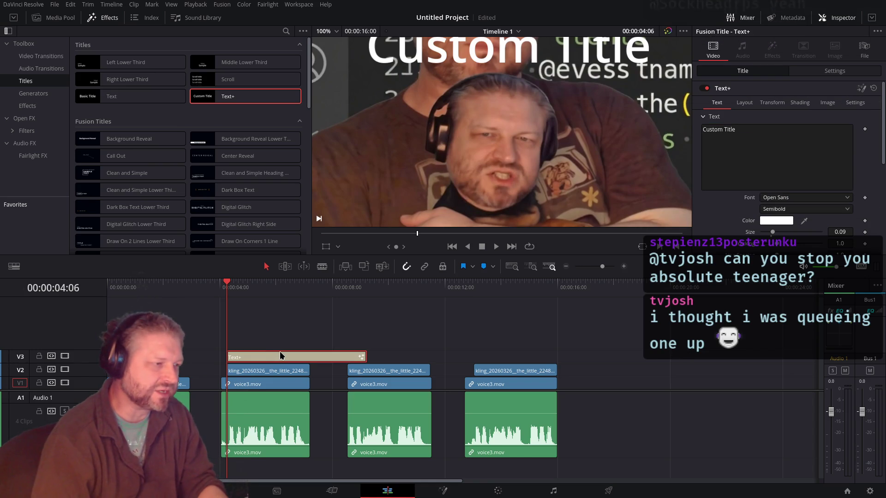
{"action": "left_click_drag", "start_coordinate": [77, 350], "coordinate": [78, 333]}
{"action": "key", "text": "Delete"}
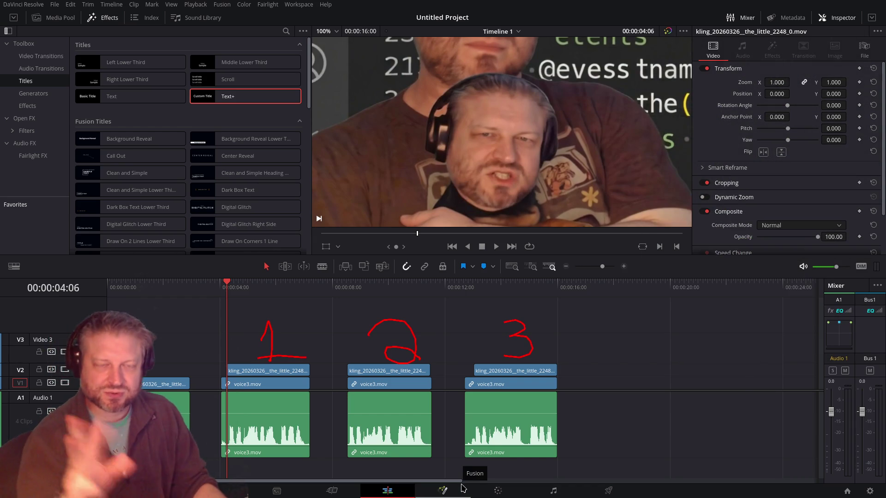
Step: Play segment 1, then segment 2 from 8:06 and segment 3 from 12:17
{"action": "key", "text": "space"}
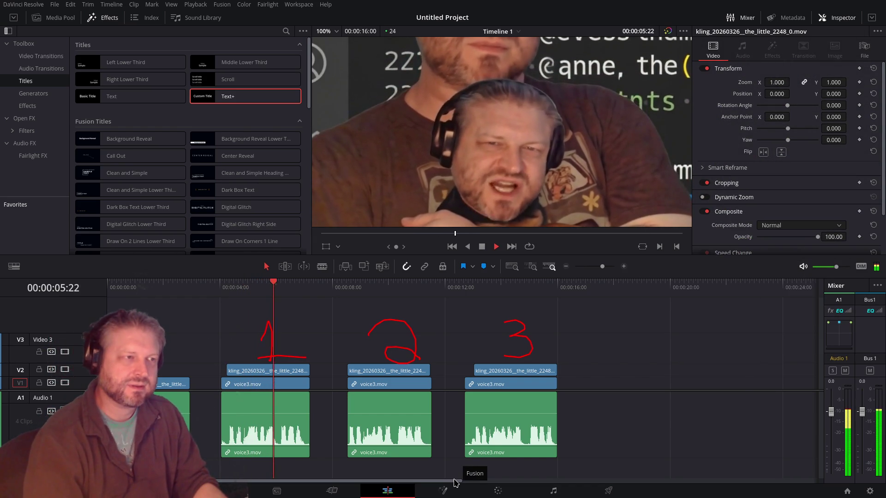
{"action": "key", "text": "space"}
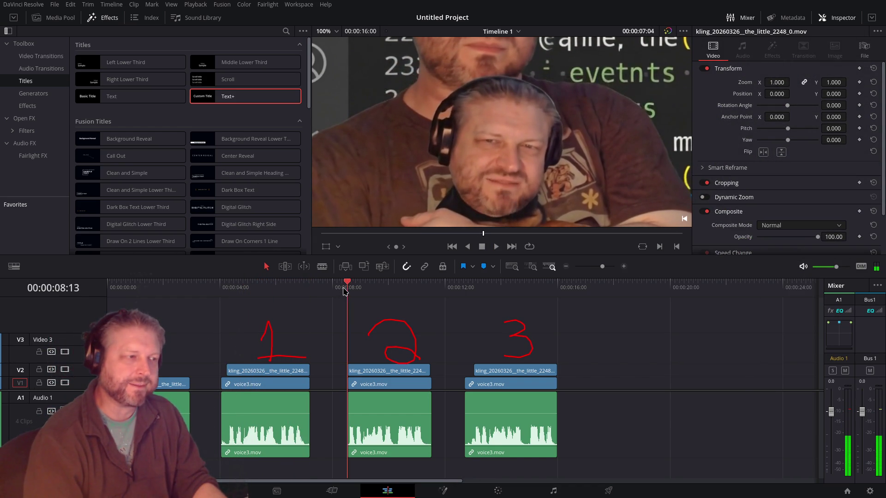
{"action": "left_click", "coordinate": [343, 291]}
{"action": "key", "text": "space"}
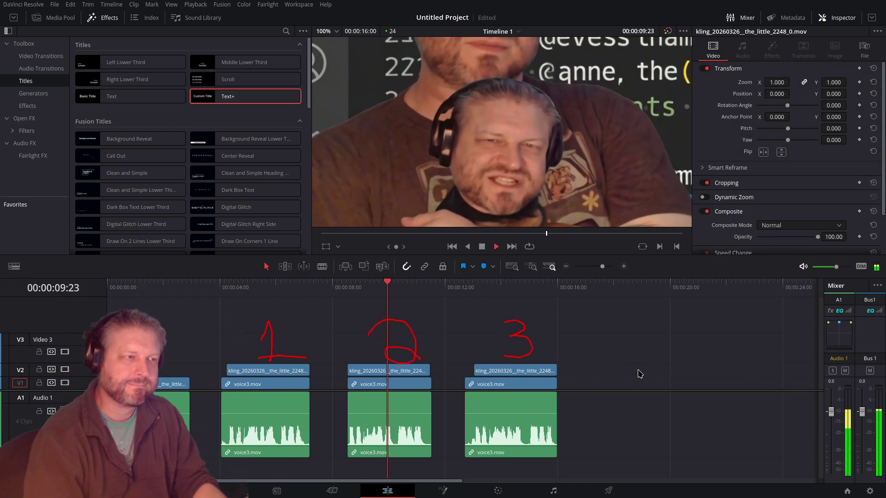
{"action": "key", "text": "space"}
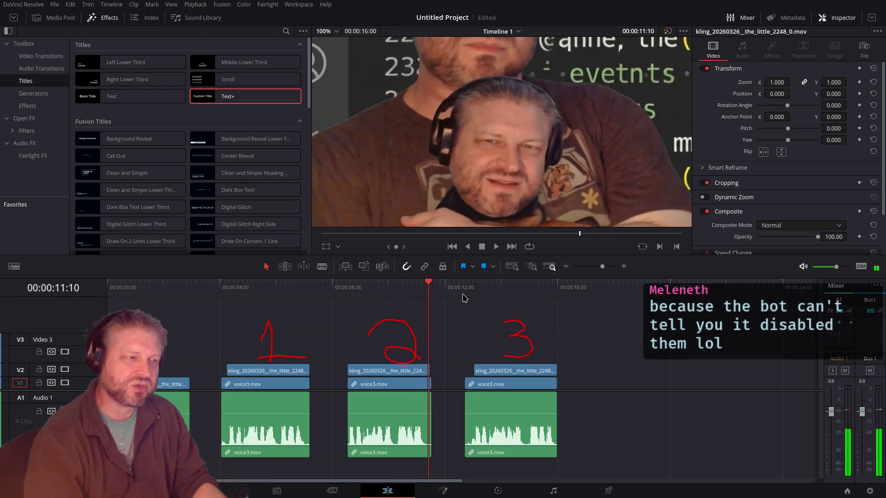
{"action": "left_click", "coordinate": [465, 298]}
{"action": "key", "text": "space"}
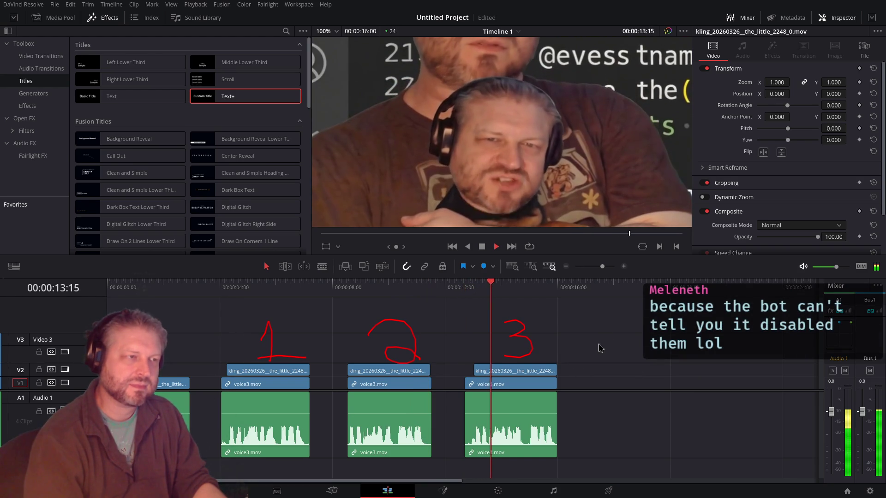
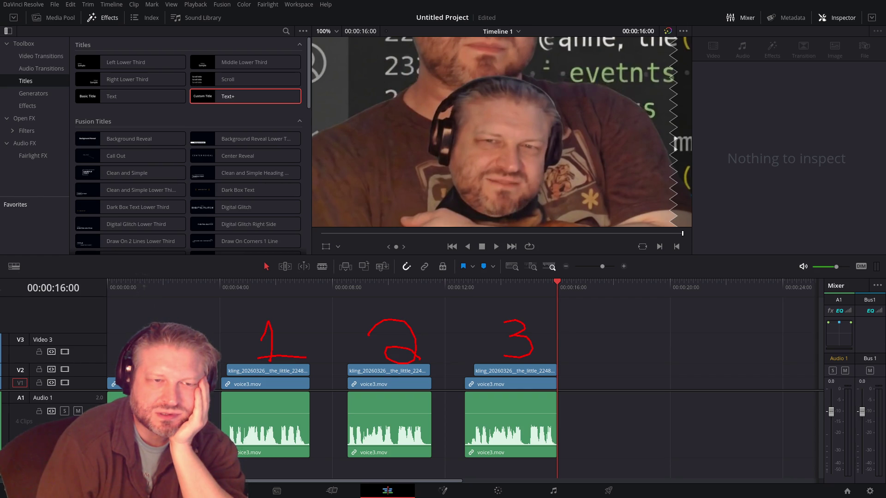
Step: Play the edit from the start of the timeline and stop
{"action": "key", "text": "Home"}
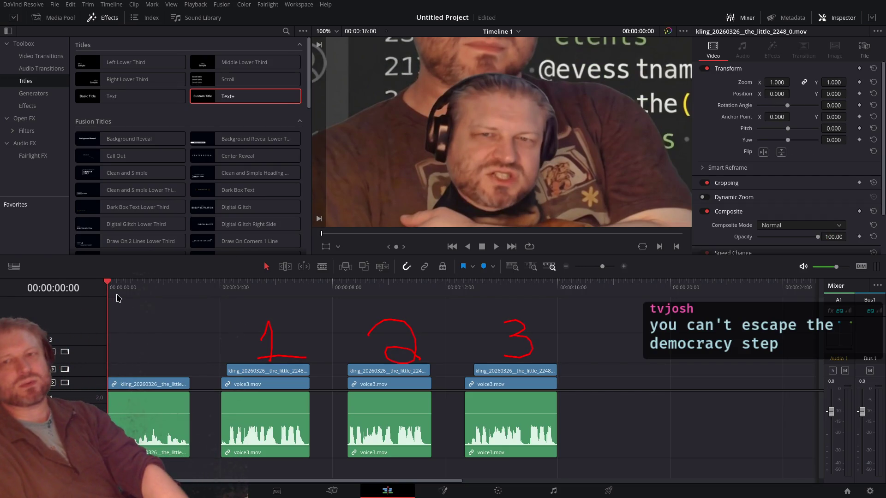
{"action": "key", "text": "space"}
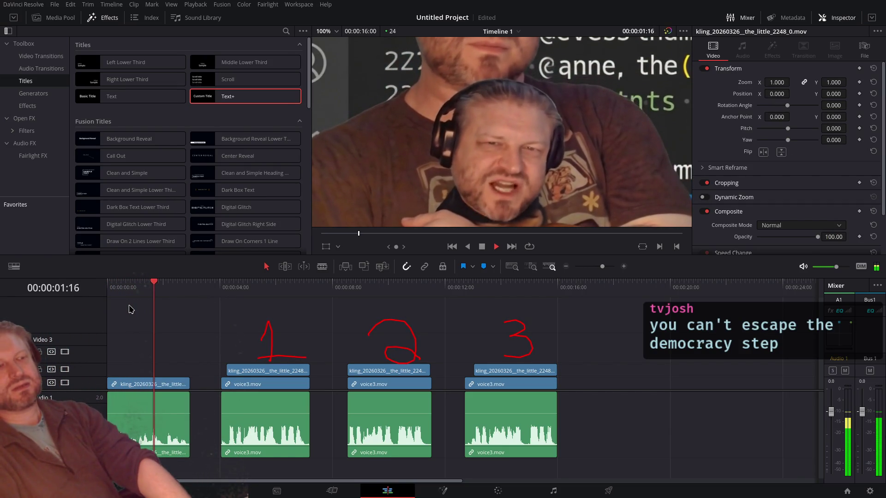
{"action": "key", "text": "space"}
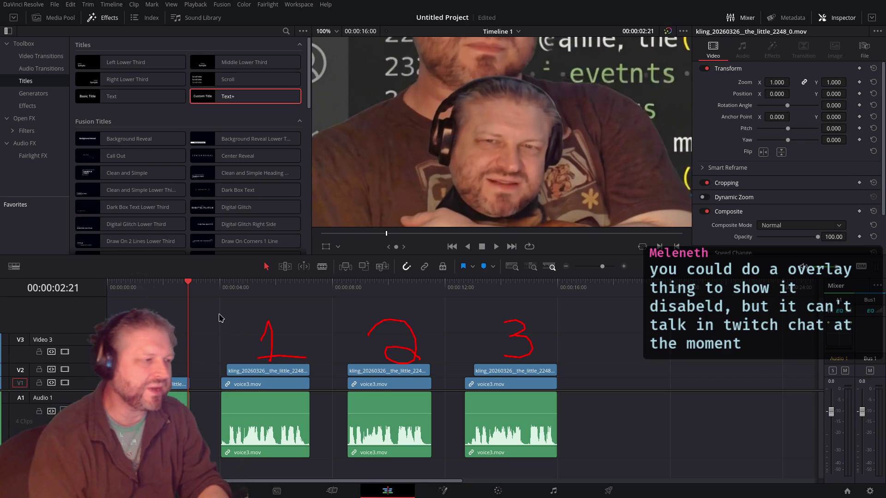
Step: Trim clip 1's head to 00:00:04:06 and clip 3's head to 00:00:13:01
{"action": "left_click_drag", "start_coordinate": [223, 293], "coordinate": [227, 299]}
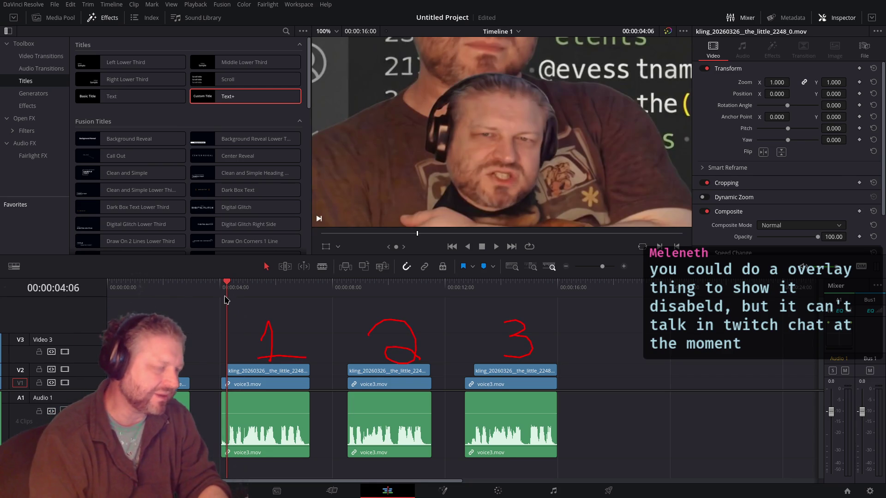
{"action": "key", "text": "shift+bracketleft"}
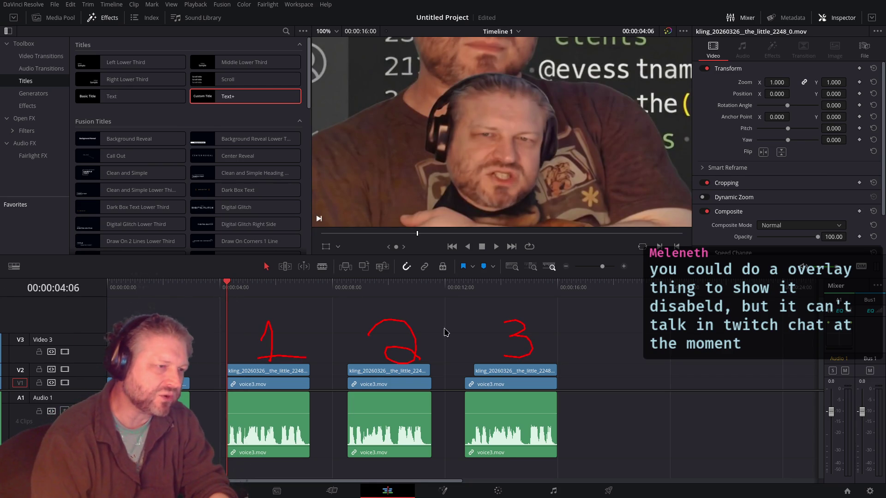
{"action": "left_click_drag", "start_coordinate": [470, 297], "coordinate": [474, 297]}
{"action": "key", "text": "shift+bracketleft"}
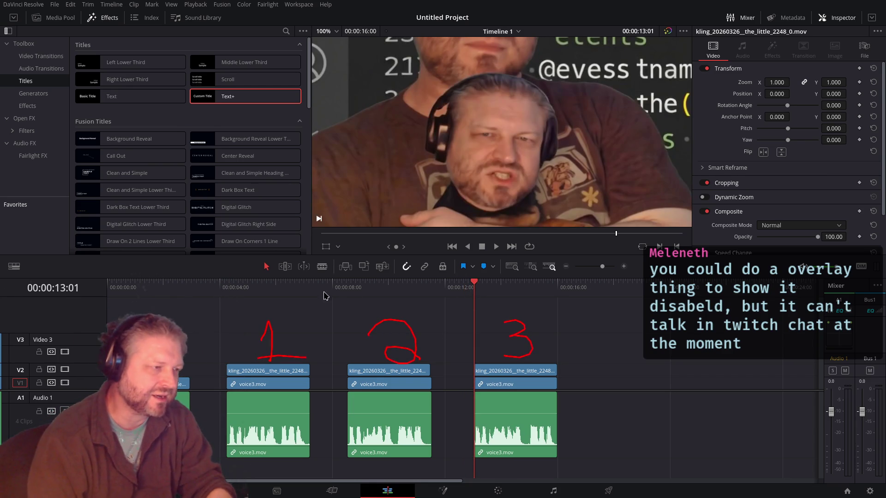
{"action": "left_click_drag", "start_coordinate": [242, 299], "coordinate": [225, 303]}
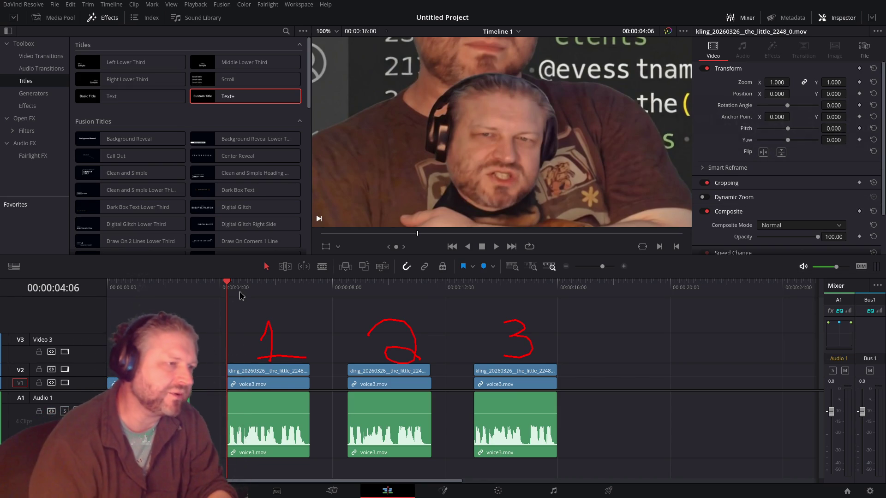
Step: Play back the retimed clips and select the third voice3.mov audio clip
{"action": "key", "text": "space"}
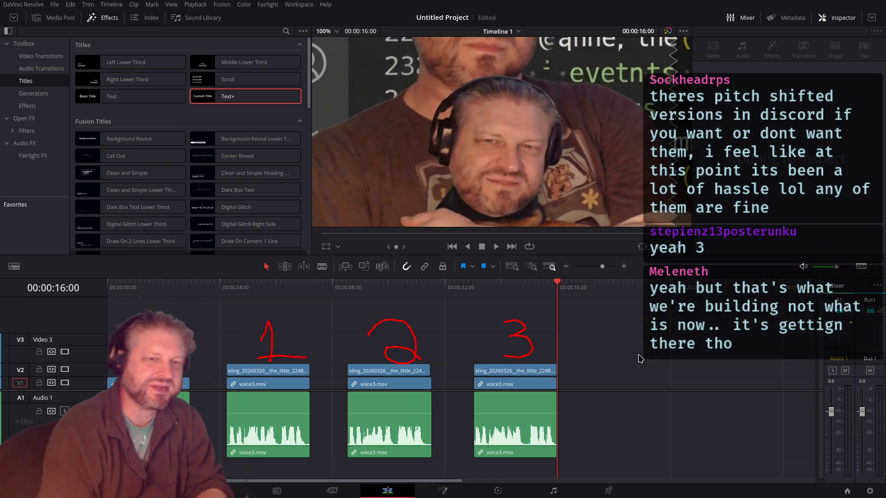
{"action": "left_click", "coordinate": [506, 436]}
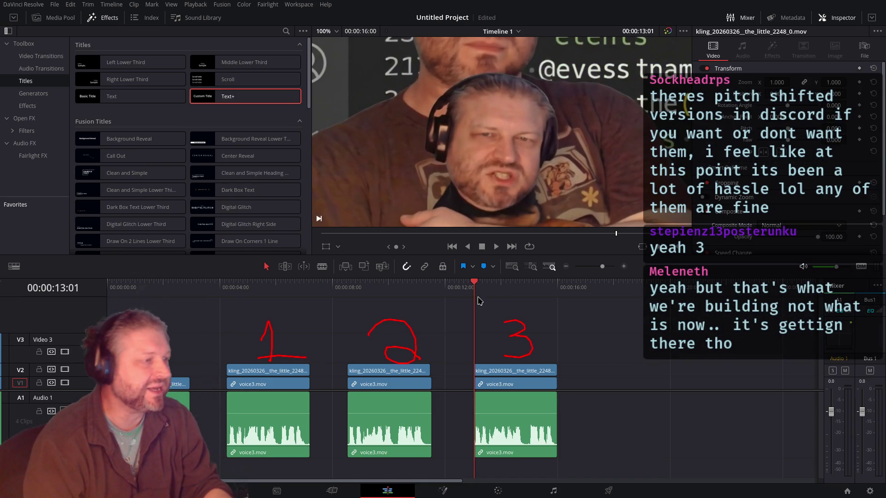
{"action": "left_click", "coordinate": [553, 491]}
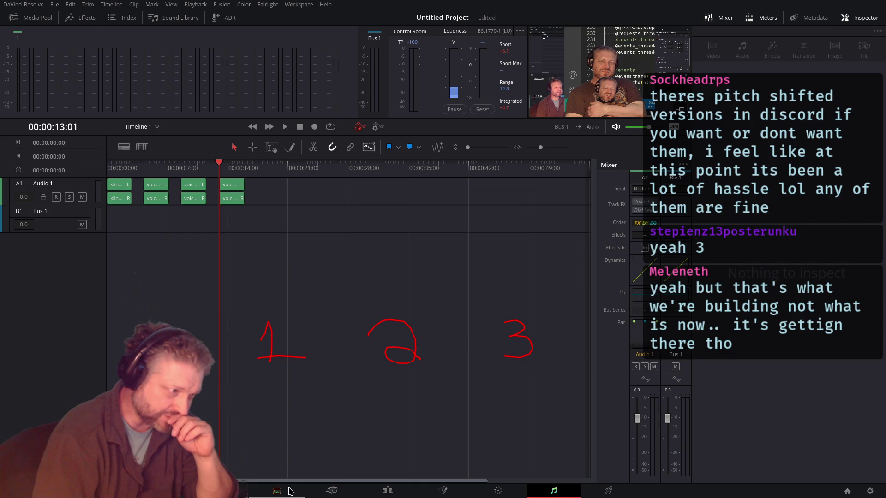
Step: Check the Audio 1 pan settings, then select the last voice3.mov clip on the Fairlight page
{"action": "left_click", "coordinate": [388, 491]}
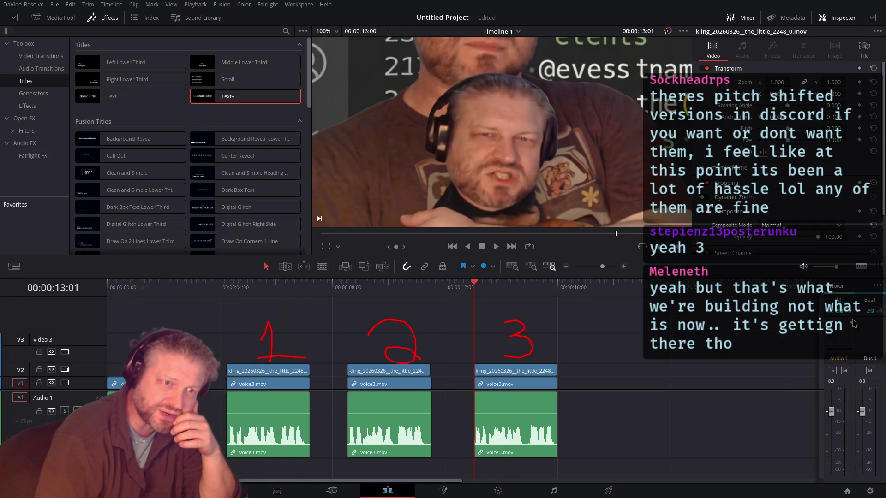
{"action": "double_click", "coordinate": [841, 340]}
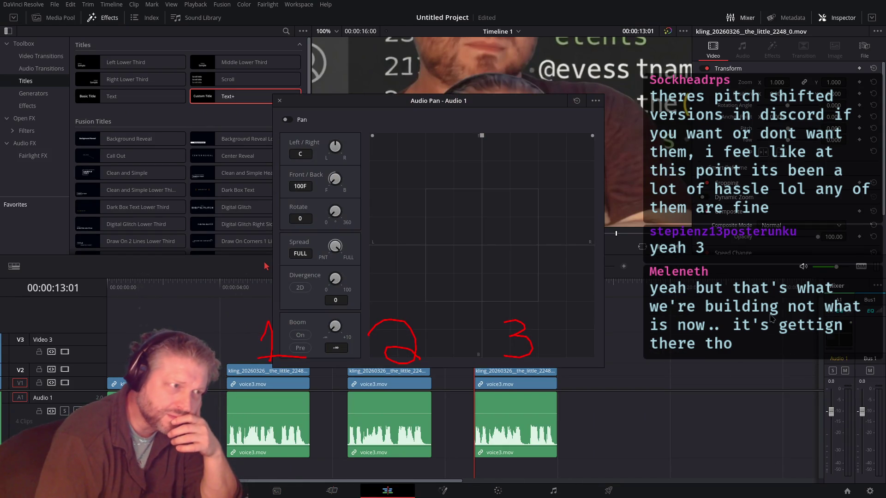
{"action": "left_click_drag", "start_coordinate": [354, 103], "coordinate": [394, 46]}
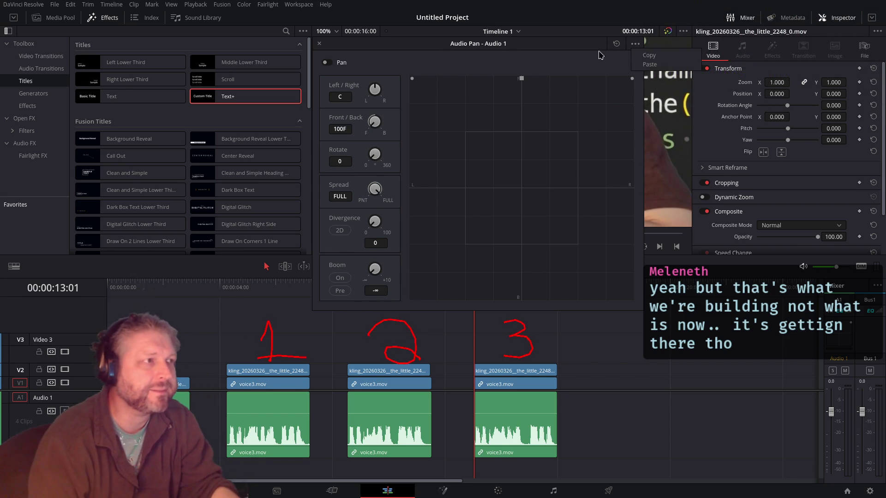
{"action": "left_click", "coordinate": [320, 44]}
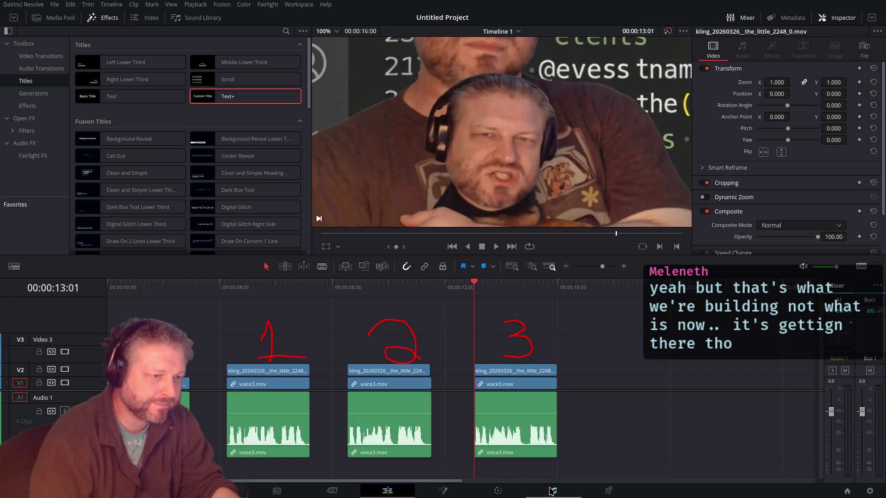
{"action": "left_click", "coordinate": [552, 491]}
{"action": "left_click", "coordinate": [232, 189]}
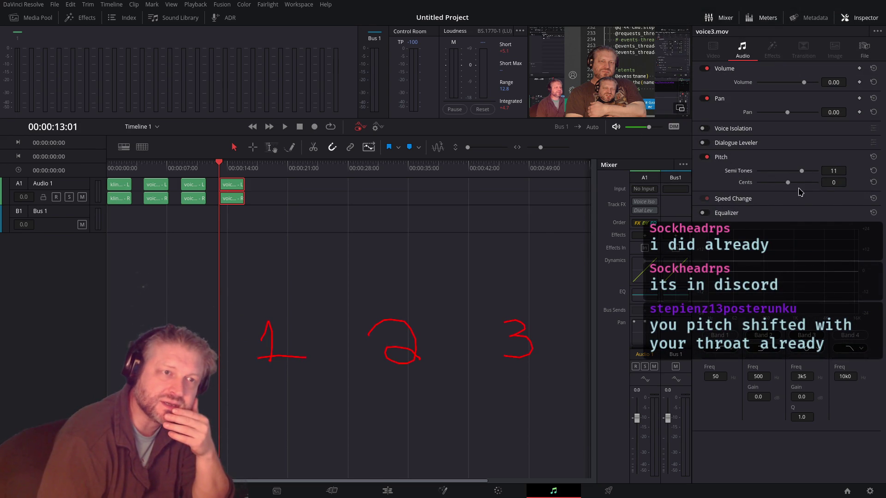
Step: Play the pitch-shifted clip, then play clip 3 from 13:01 on the Edit page
{"action": "key", "text": "space"}
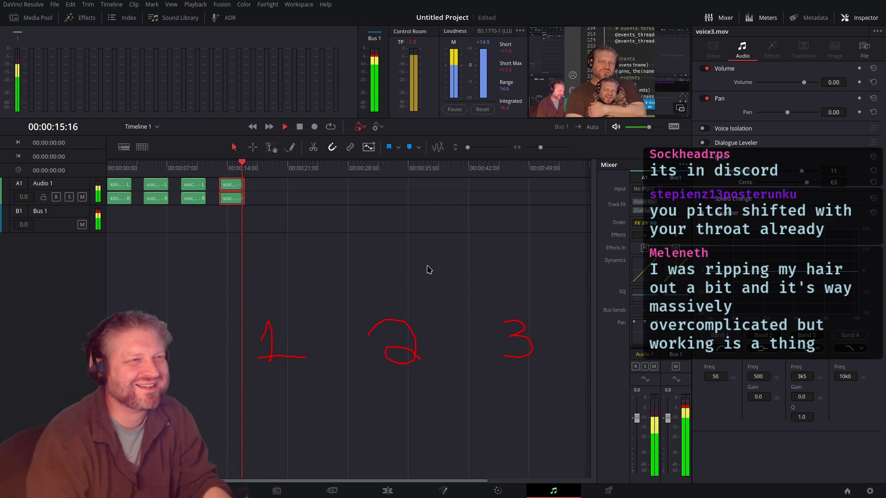
{"action": "key", "text": "shift+4"}
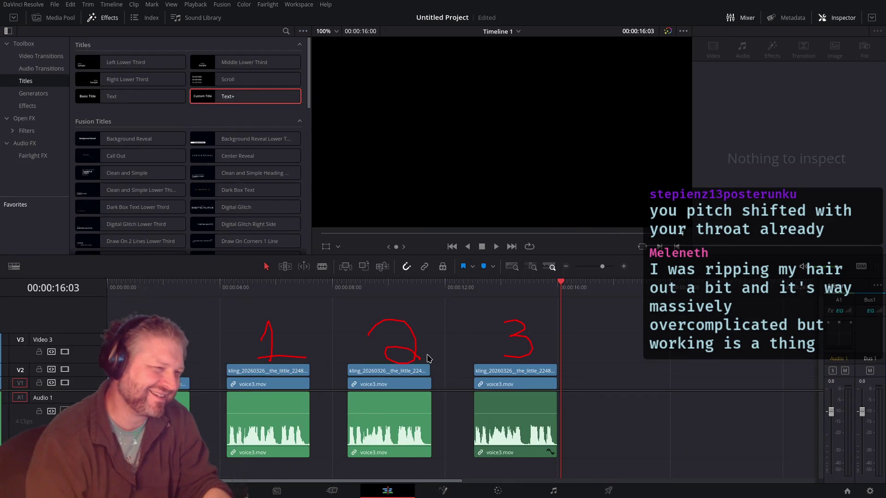
{"action": "key", "text": "space"}
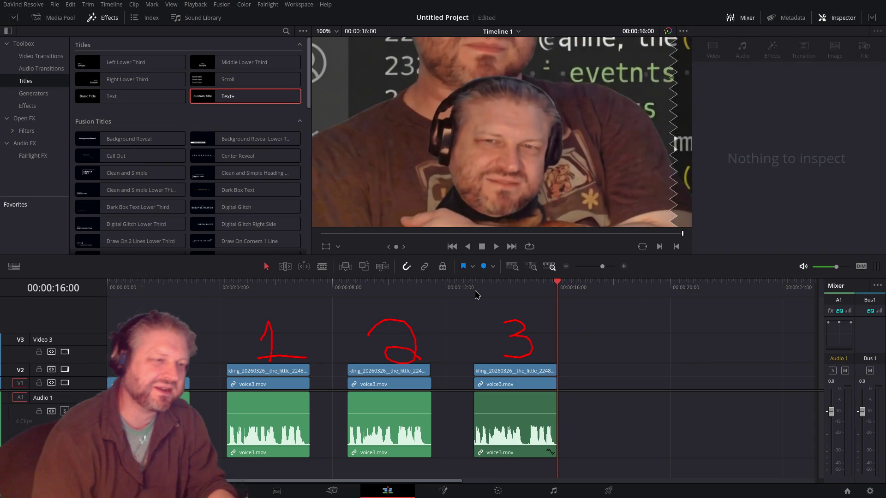
{"action": "left_click", "coordinate": [556, 492]}
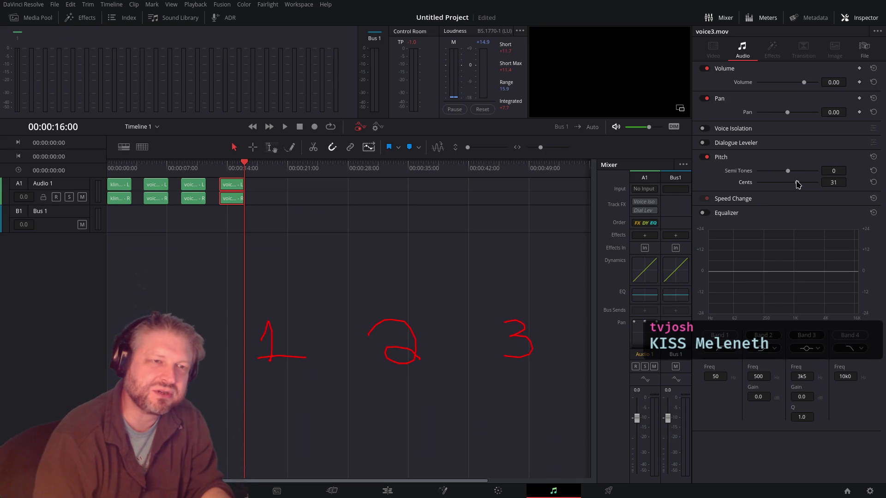
Step: Replay clip 3 from its start on the Edit page, briefly checking the Fairlight page
{"action": "left_click", "coordinate": [387, 490]}
{"action": "left_click", "coordinate": [475, 301]}
{"action": "key", "text": "space"}
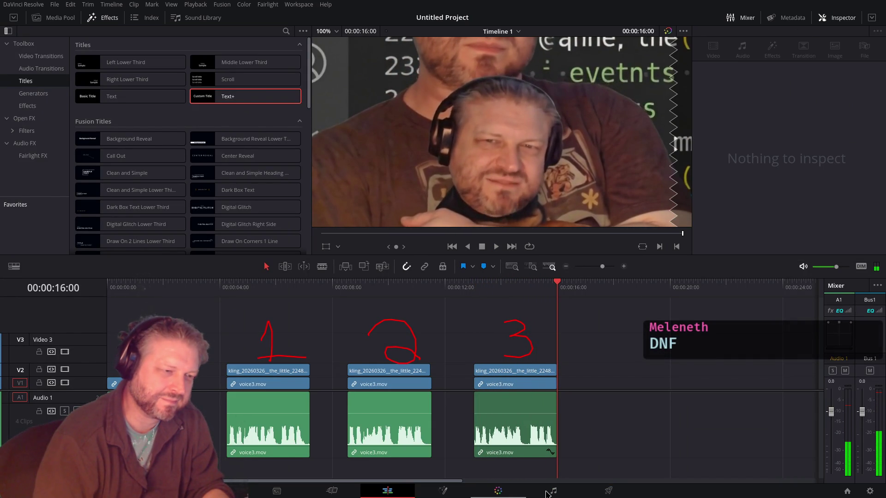
{"action": "left_click", "coordinate": [549, 492]}
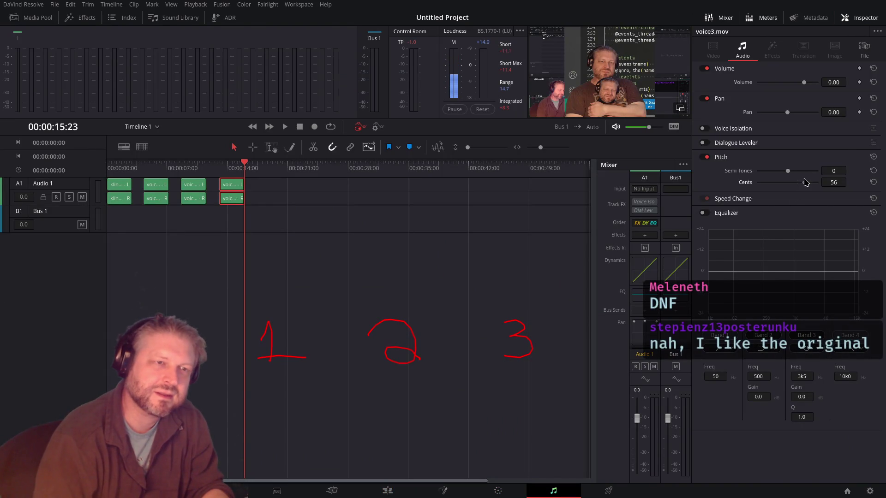
{"action": "left_click", "coordinate": [393, 492]}
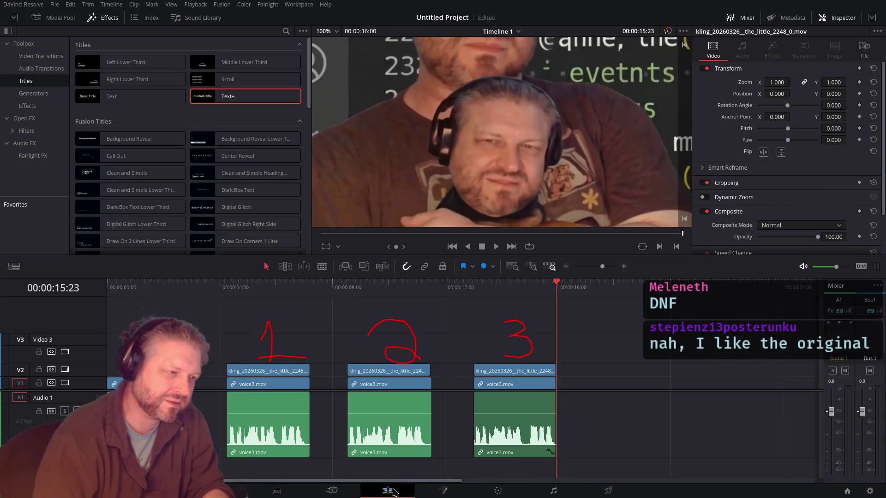
{"action": "left_click", "coordinate": [478, 296]}
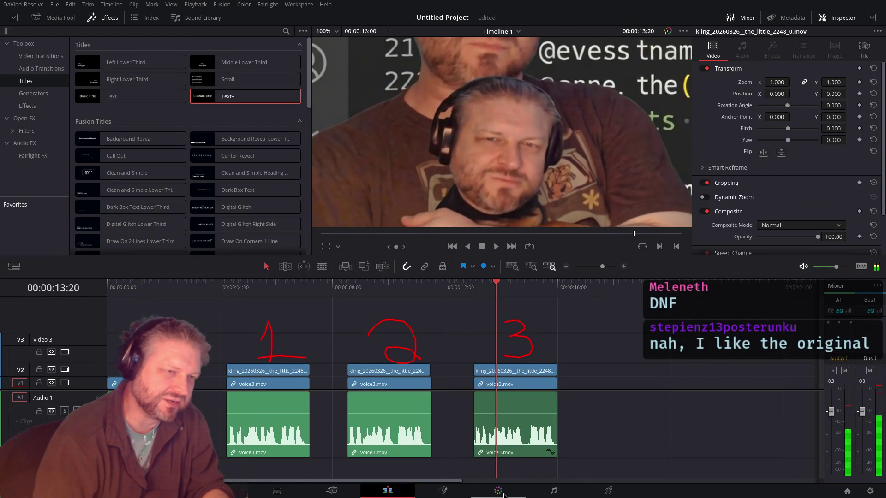
Step: Cycle through the Color and Fairlight pages, replay clip 3, and save the project with Ctrl+S
{"action": "left_click", "coordinate": [499, 492]}
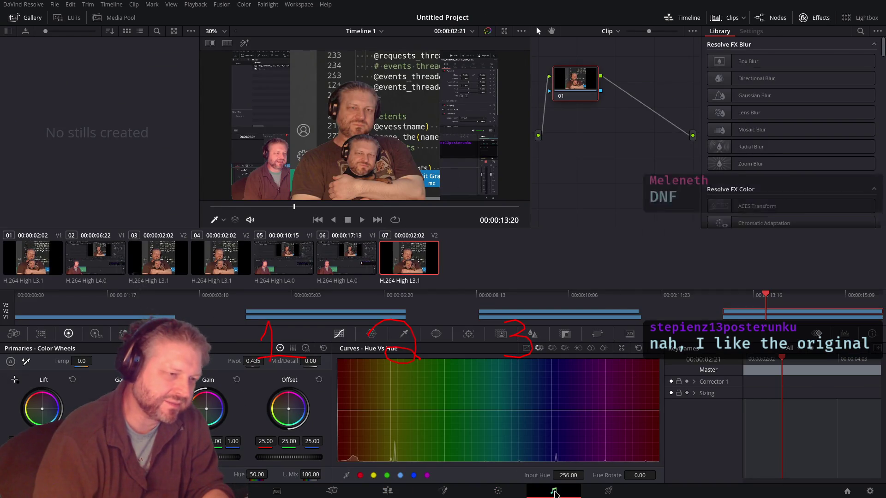
{"action": "left_click", "coordinate": [554, 492]}
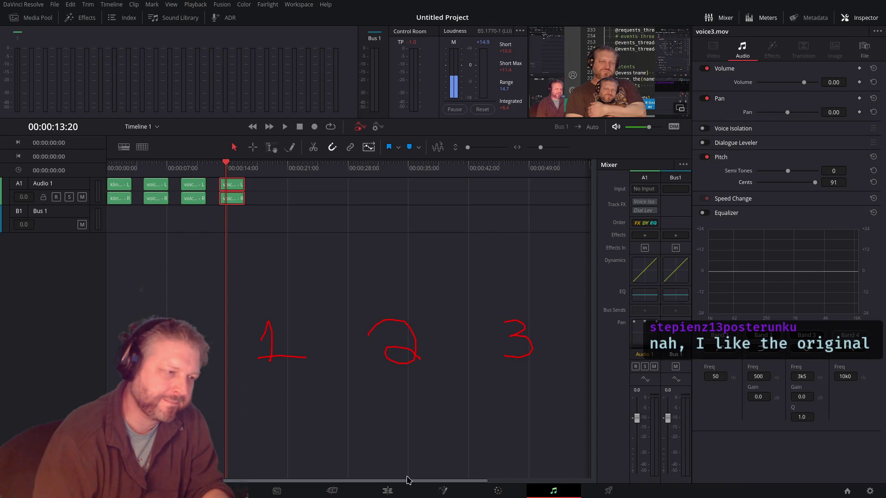
{"action": "left_click", "coordinate": [387, 491]}
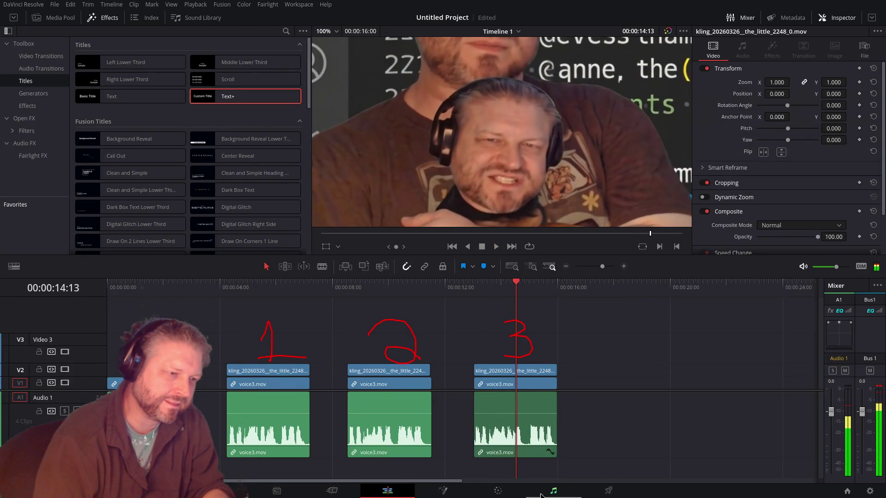
{"action": "left_click", "coordinate": [543, 493]}
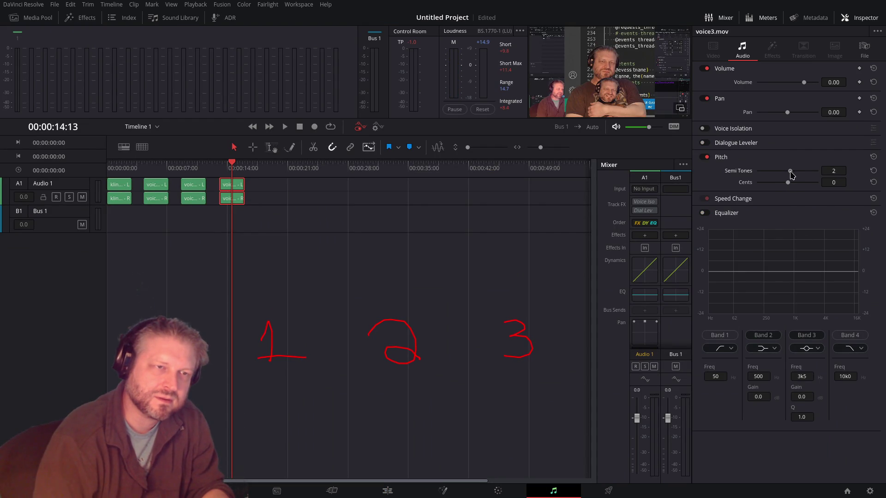
{"action": "left_click", "coordinate": [387, 491]}
{"action": "key", "text": "space"}
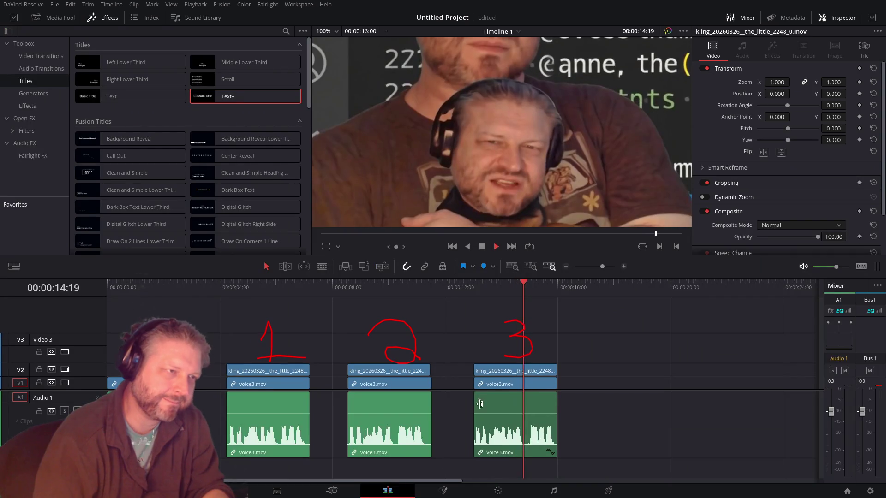
{"action": "left_click", "coordinate": [474, 296]}
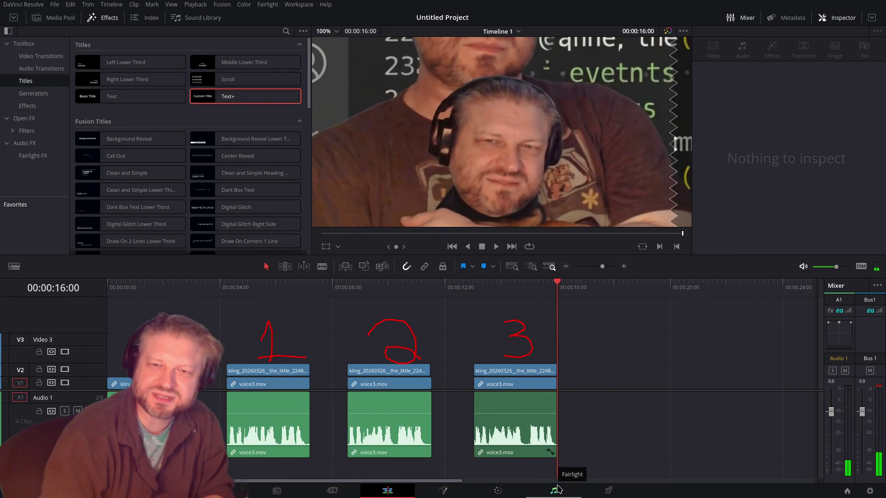
{"action": "key", "text": "ctrl+s"}
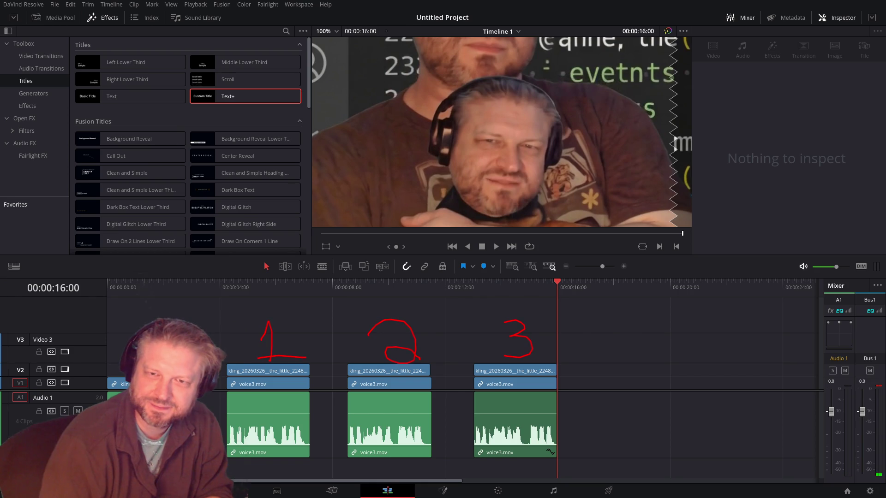
{"action": "key", "text": "alt+Tab"}
Step: Open the #memes channel in Discord and scroll back up the channel list
{"action": "scroll", "coordinate": [74, 277], "scroll_direction": "down", "scroll_amount": 2}
{"action": "left_click", "coordinate": [65, 327]}
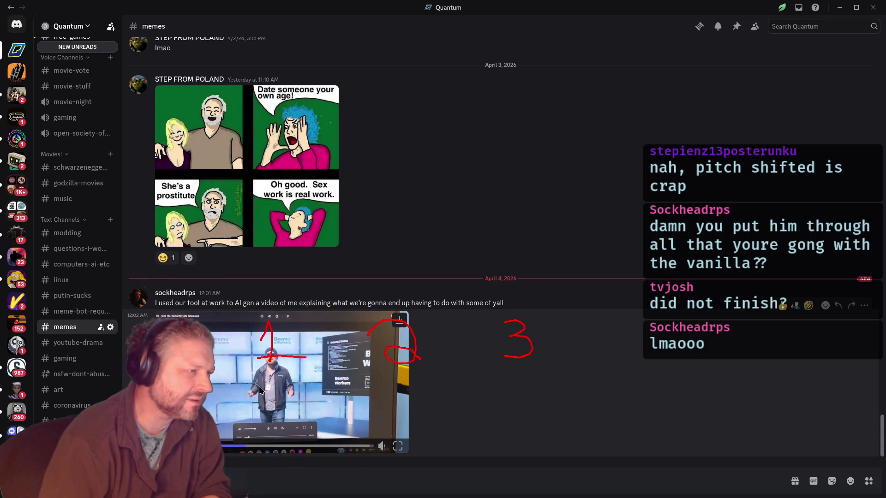
{"action": "scroll", "coordinate": [261, 385], "scroll_direction": "up", "scroll_amount": 5}
{"action": "scroll", "coordinate": [79, 277], "scroll_direction": "up", "scroll_amount": 3}
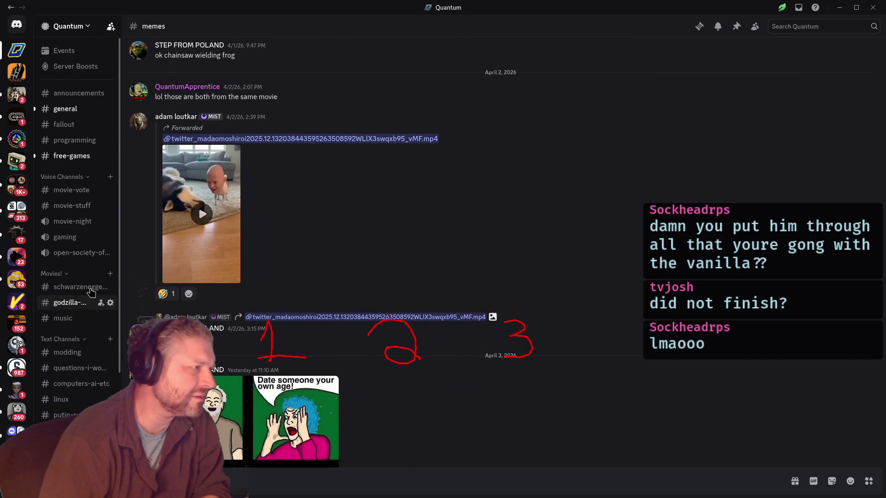
Step: Open #general and bring up the two shared mp3 voice-clip attachments
{"action": "left_click", "coordinate": [76, 111]}
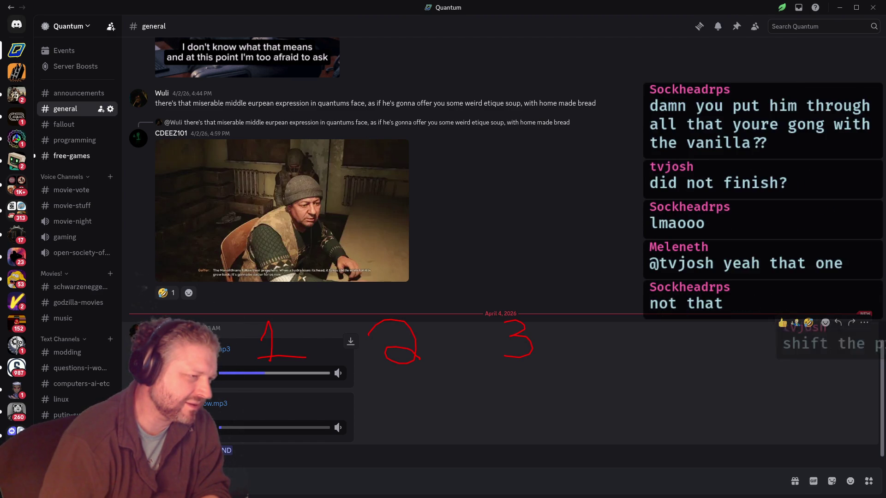
{"action": "right_click", "coordinate": [172, 360]}
{"action": "key", "text": "Escape"}
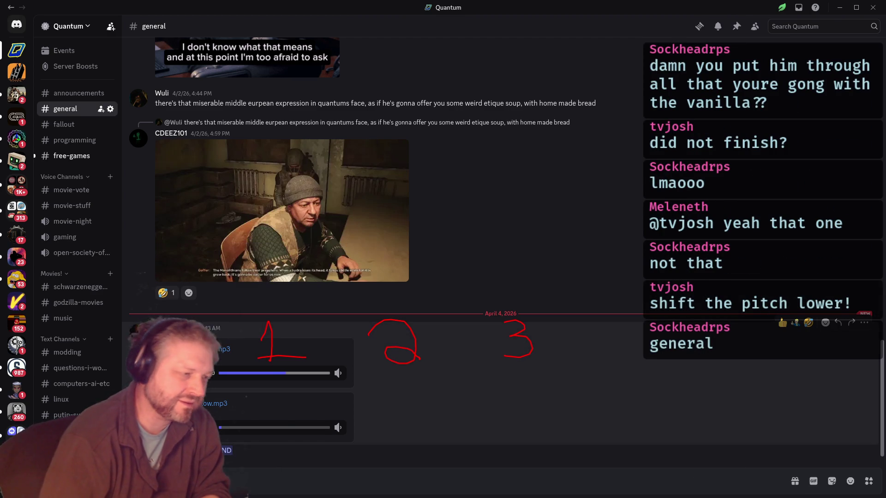
{"action": "mouse_move", "coordinate": [341, 352]}
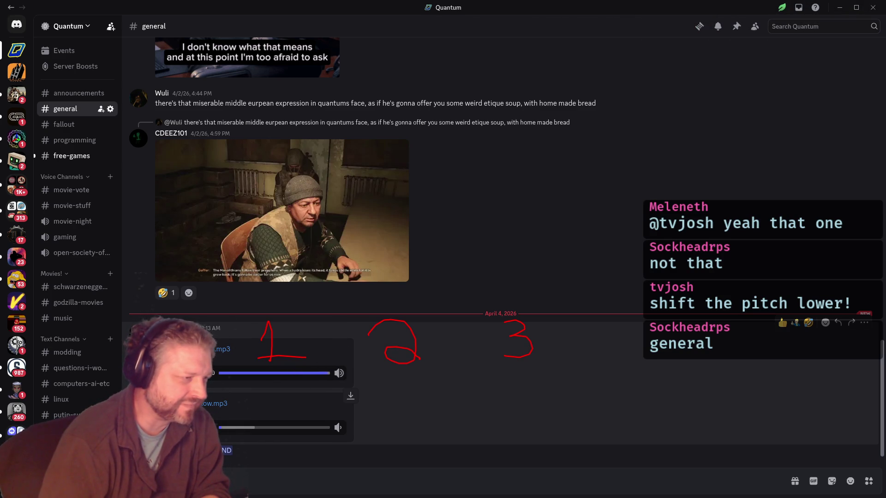
{"action": "mouse_move", "coordinate": [339, 427]}
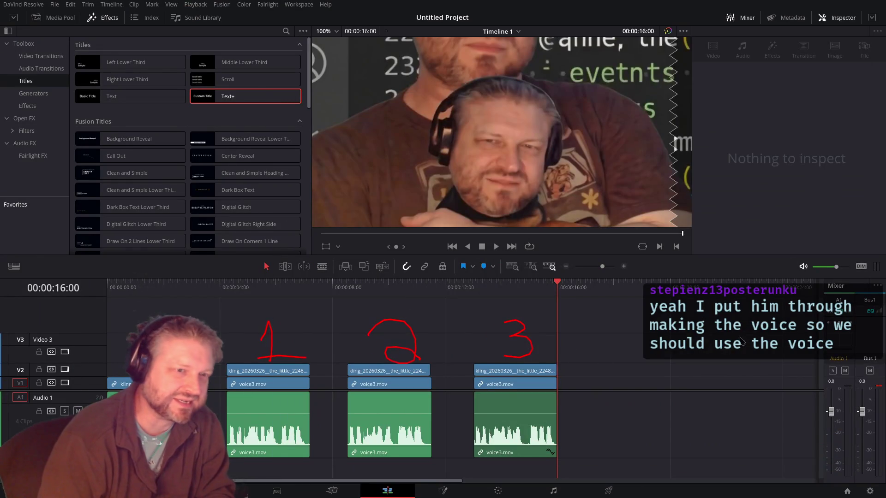
Step: Park the playhead at 13:01 and play the third voice clip on the Fairlight page
{"action": "left_click", "coordinate": [504, 286]}
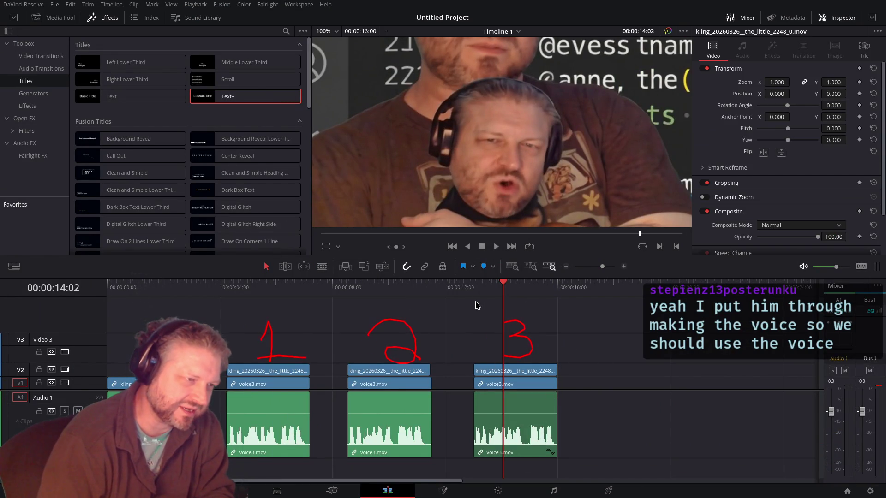
{"action": "left_click", "coordinate": [476, 290]}
{"action": "left_click", "coordinate": [554, 491]}
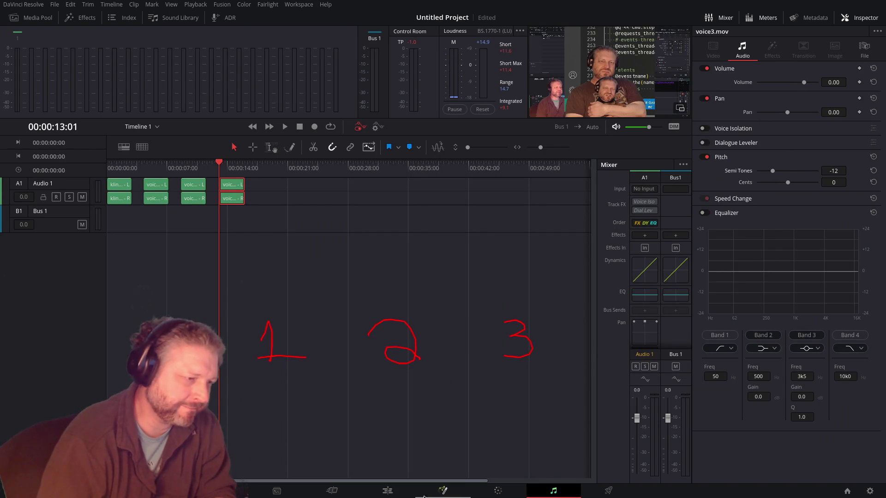
{"action": "key", "text": "space"}
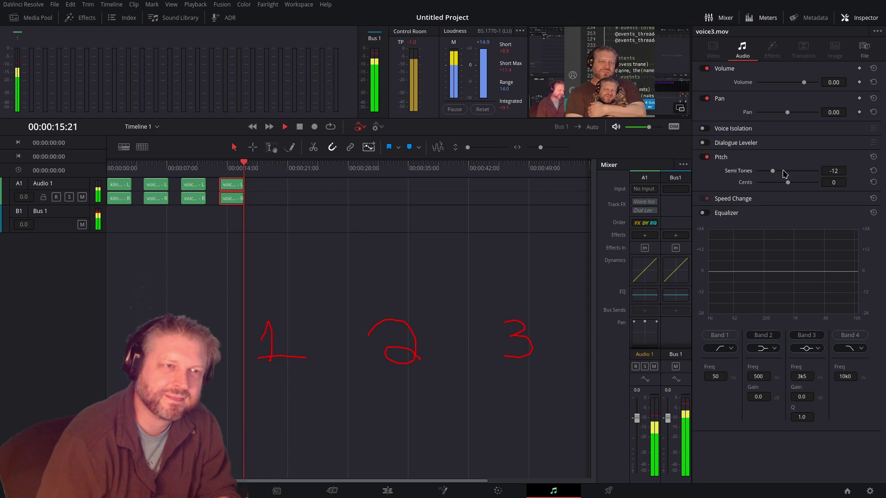
Step: Audition deeper pitch shifts, trying -6 semitones and then lower, replaying the clip each time
{"action": "left_click_drag", "start_coordinate": [773, 170], "coordinate": [780, 172]}
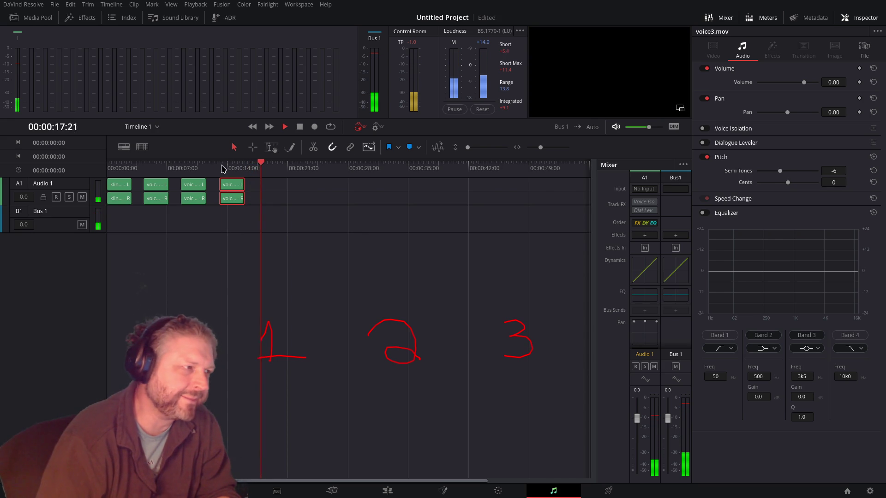
{"action": "key", "text": "space"}
{"action": "key", "text": "space"}
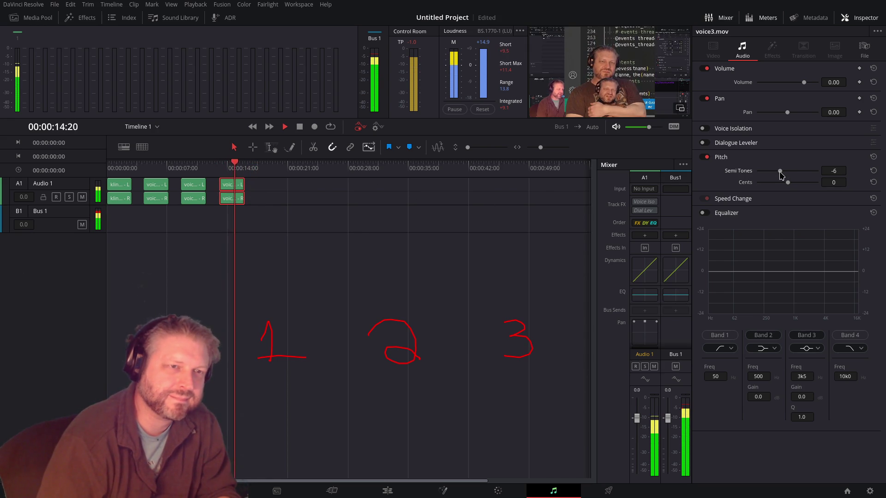
{"action": "left_click_drag", "start_coordinate": [780, 171], "coordinate": [753, 173]}
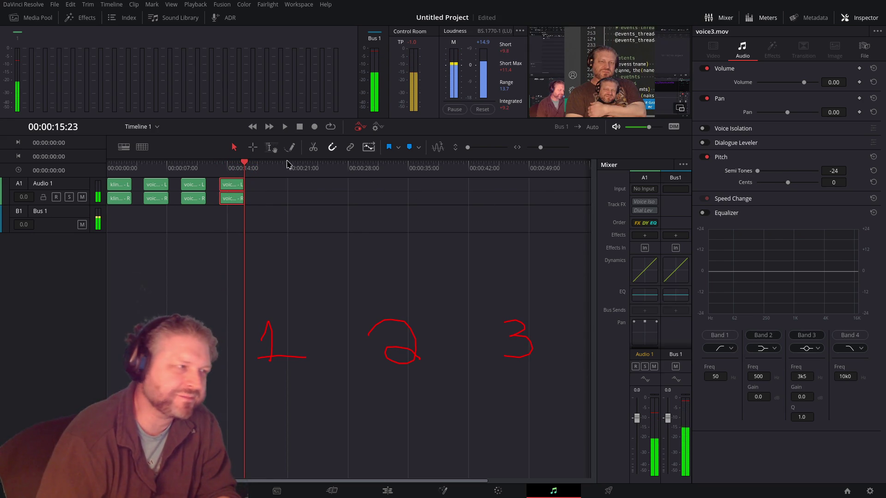
{"action": "key", "text": "space"}
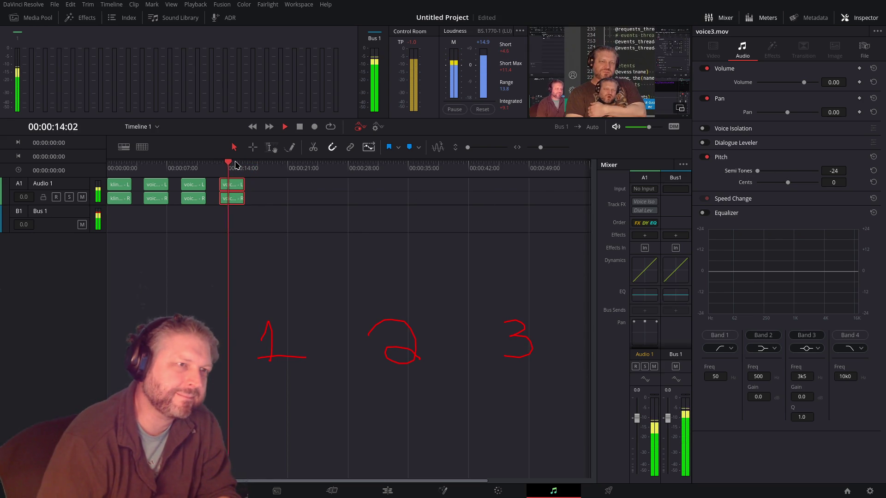
{"action": "key", "text": "space"}
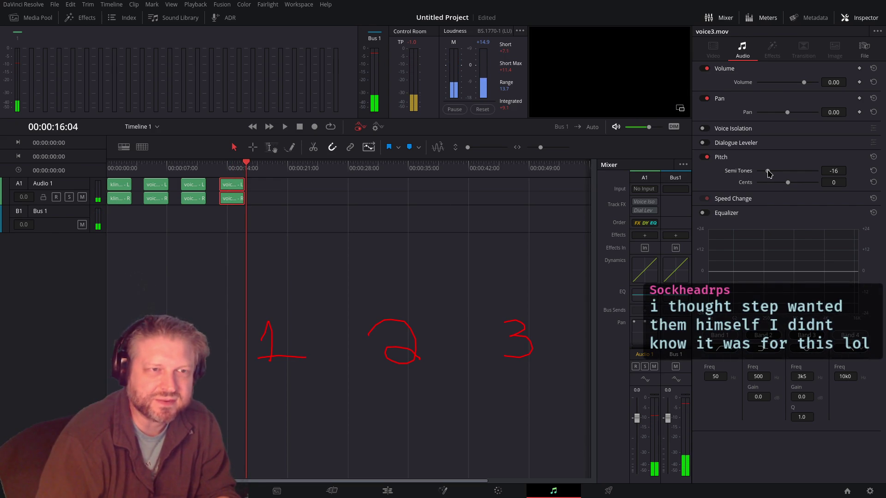
{"action": "key", "text": "space"}
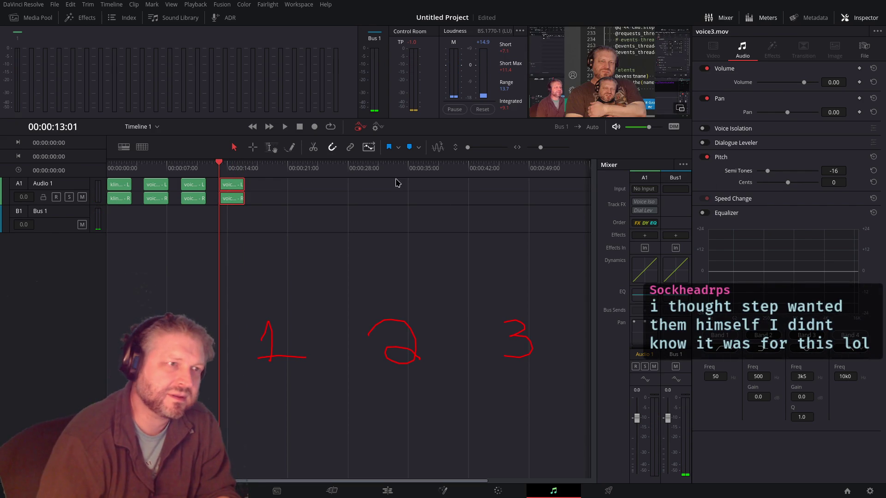
{"action": "key", "text": "space"}
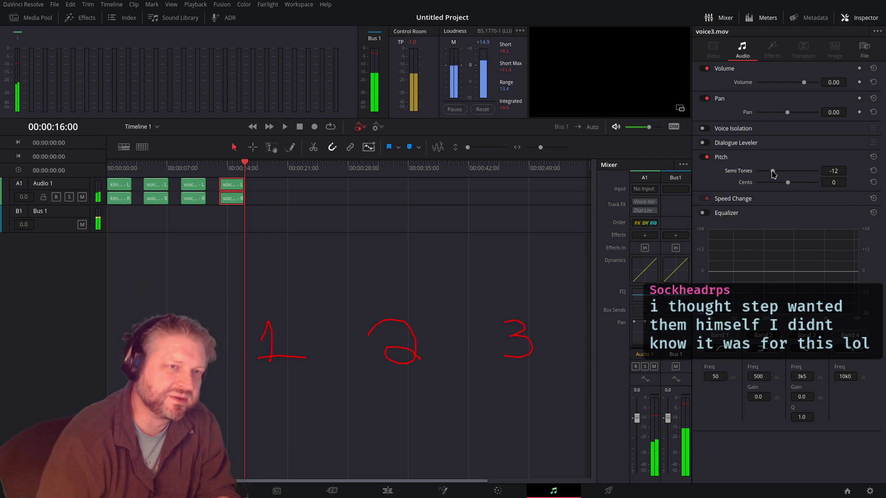
{"action": "left_click", "coordinate": [217, 166]}
{"action": "key", "text": "space"}
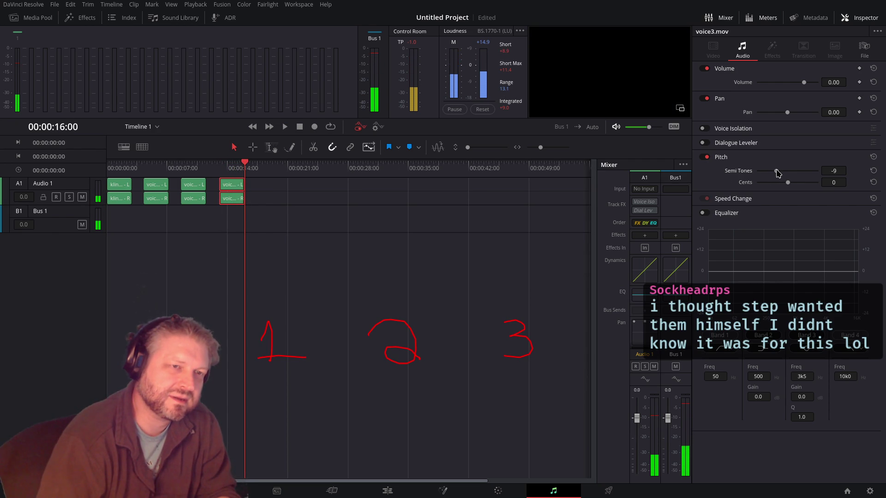
{"action": "left_click", "coordinate": [218, 165]}
{"action": "key", "text": "space"}
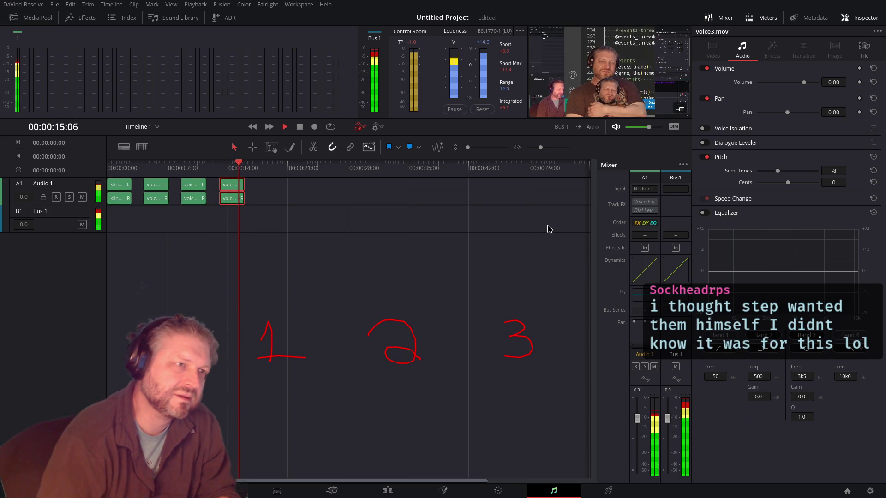
Step: Bring the Semi Tones pitch back up toward 0 and replay the clip from about 12:01
{"action": "left_click", "coordinate": [786, 171]}
{"action": "left_click_drag", "start_coordinate": [786, 172], "coordinate": [783, 172]}
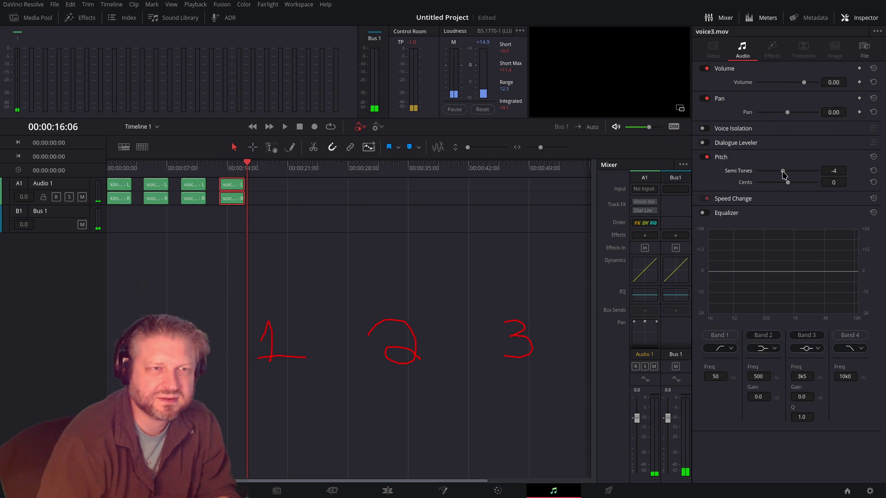
{"action": "left_click", "coordinate": [221, 168]}
{"action": "key", "text": "space"}
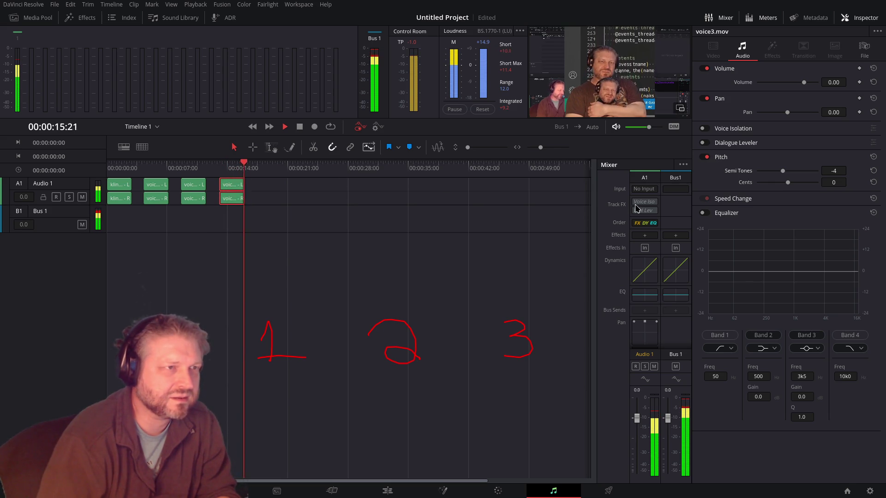
{"action": "key", "text": "space"}
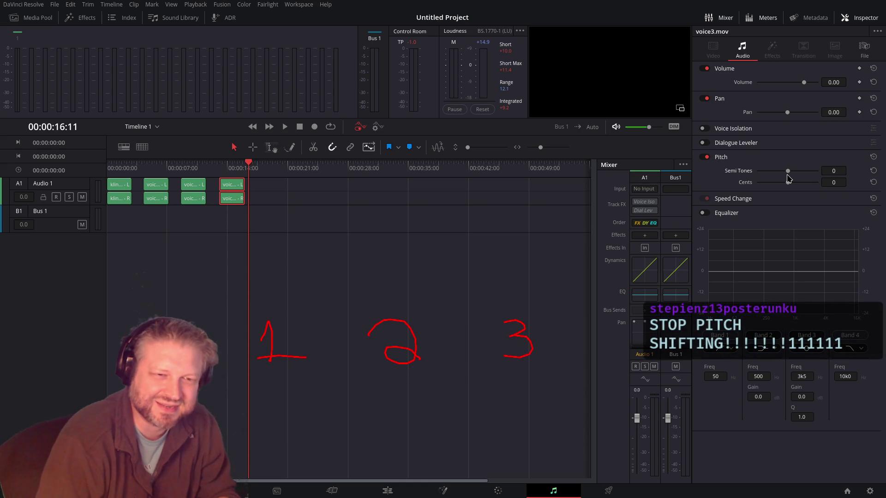
{"action": "left_click", "coordinate": [217, 169]}
{"action": "key", "text": "space"}
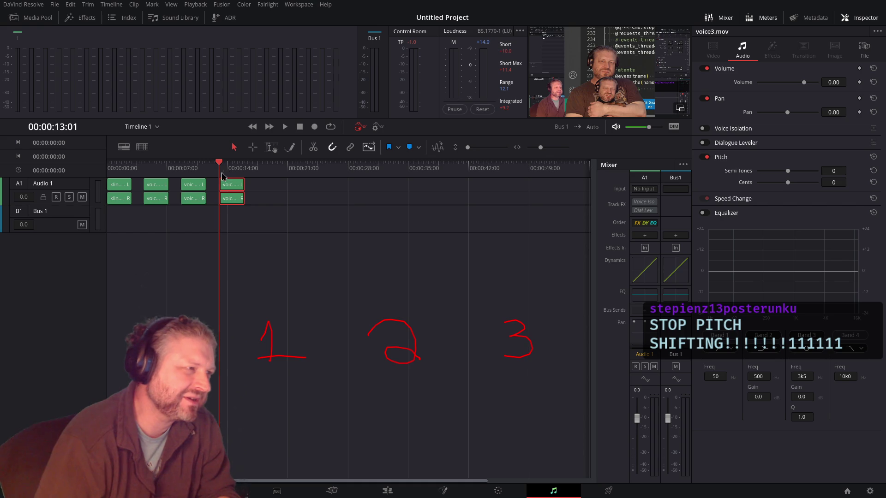
{"action": "left_click", "coordinate": [386, 491]}
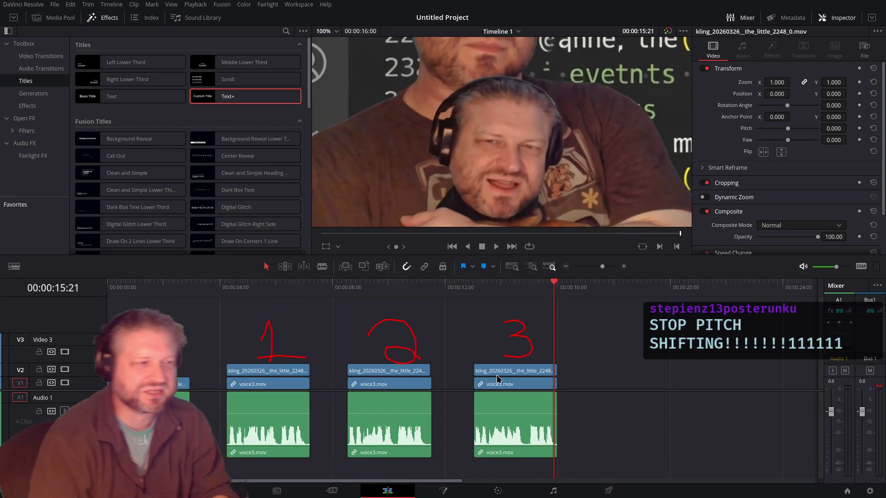
Step: Mark 00:00:13:01 as the render In point on the Deliver page
{"action": "left_click", "coordinate": [474, 290]}
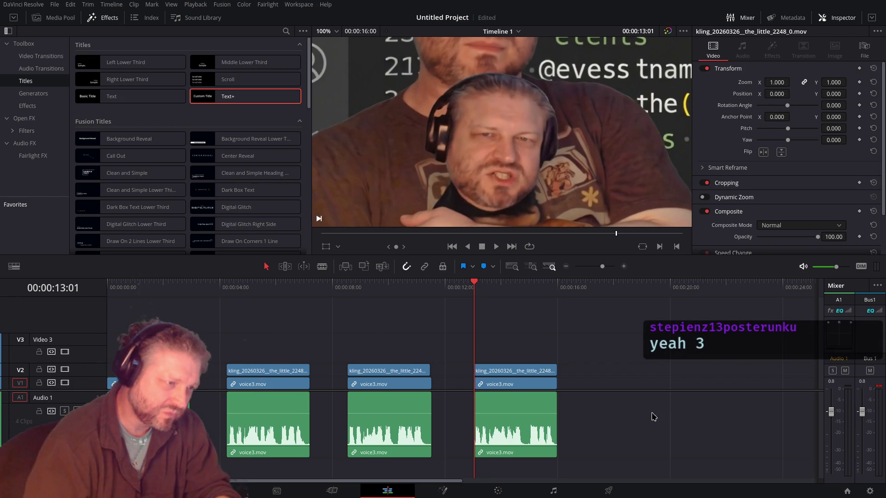
{"action": "left_click", "coordinate": [610, 490]}
{"action": "key", "text": "i"}
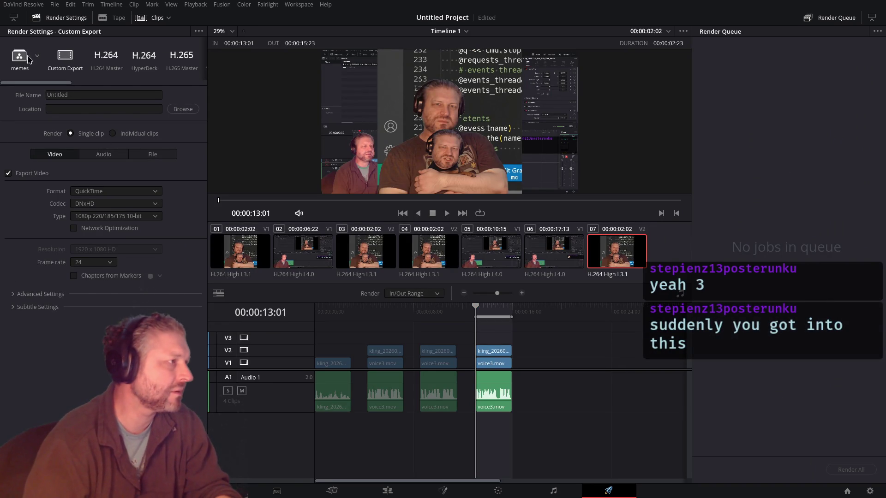
Step: Load the memes render preset and name the output file mini-quantum
{"action": "left_click", "coordinate": [20, 60]}
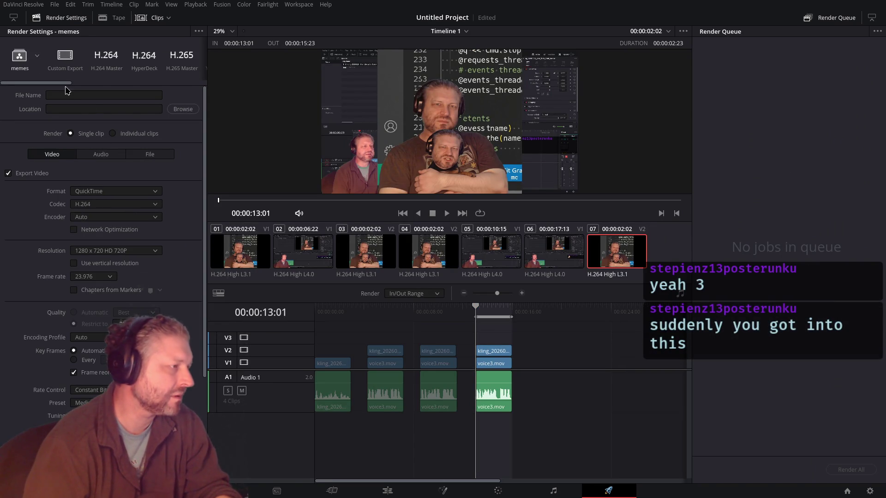
{"action": "left_click", "coordinate": [103, 95]}
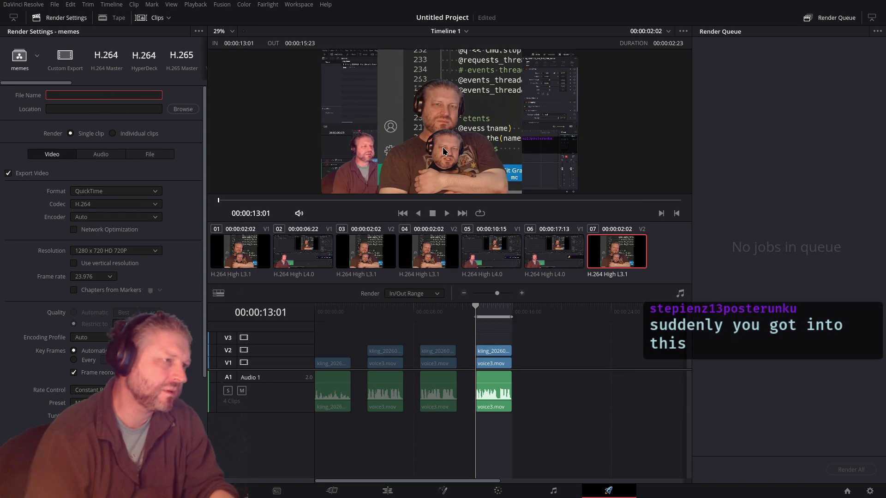
{"action": "type", "text": "mini"}
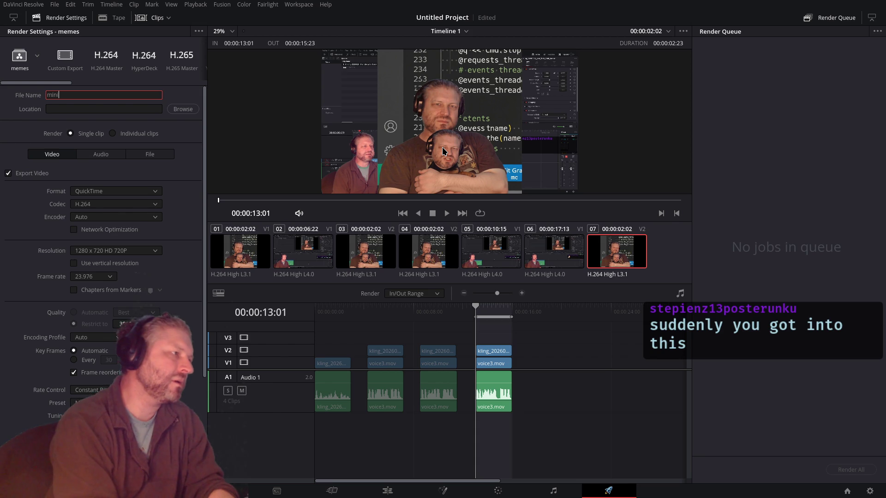
{"action": "type", "text": "tum"}
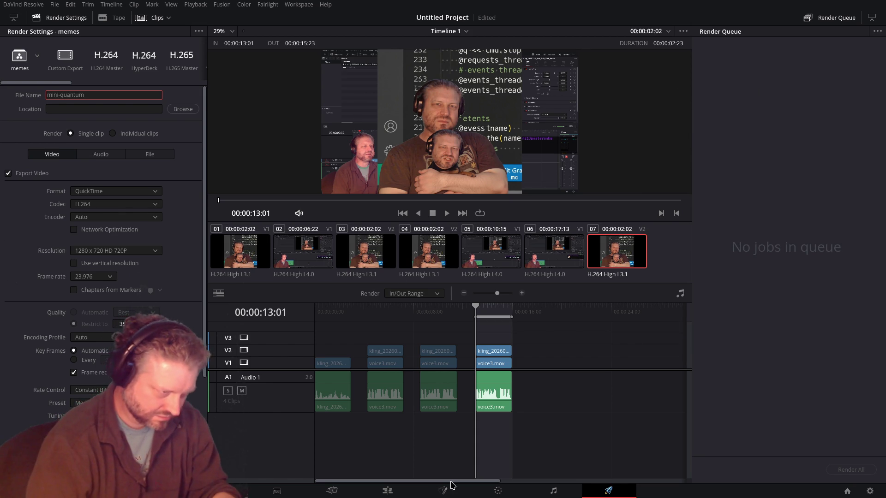
{"action": "left_click", "coordinate": [387, 492]}
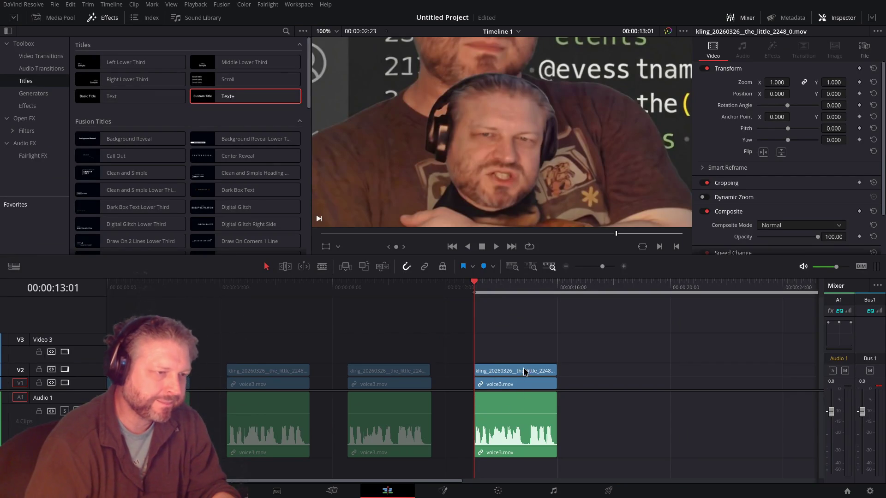
Step: Disable the voice3.mov video clip beneath the last kling clip
{"action": "left_click", "coordinate": [530, 369]}
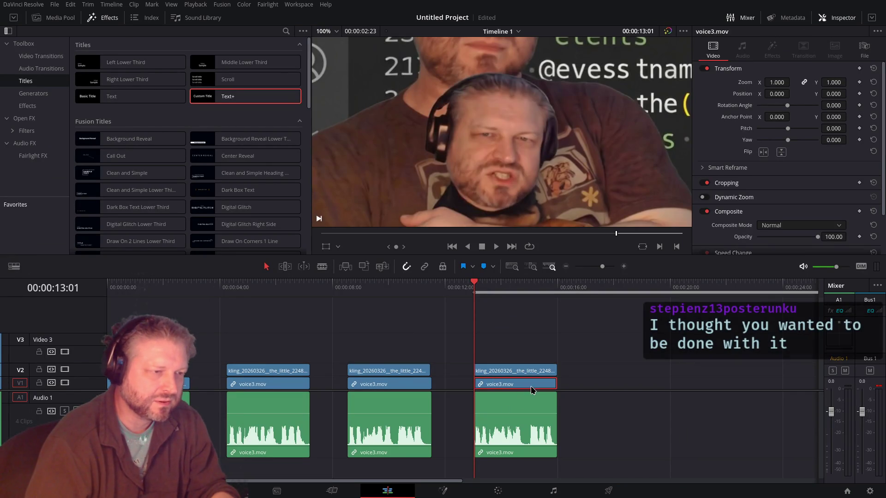
{"action": "left_click", "coordinate": [533, 390]}
{"action": "key", "text": "d"}
{"action": "left_click", "coordinate": [530, 372]}
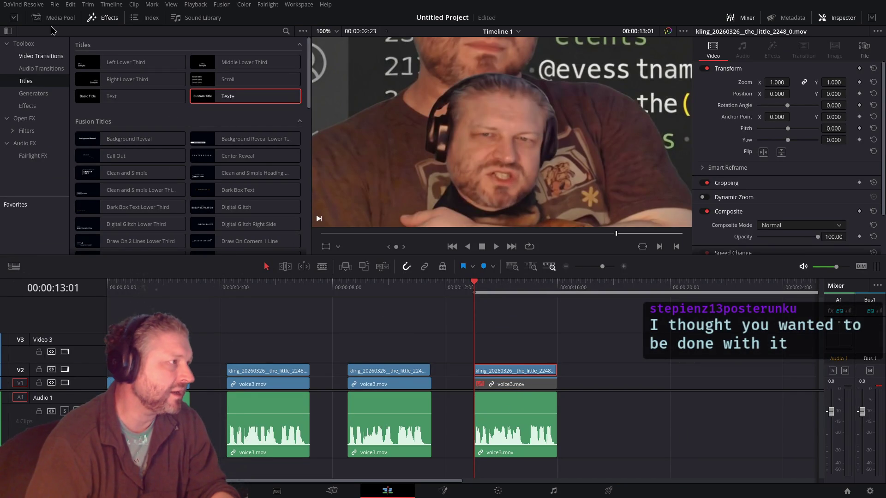
{"action": "key", "text": "Down"}
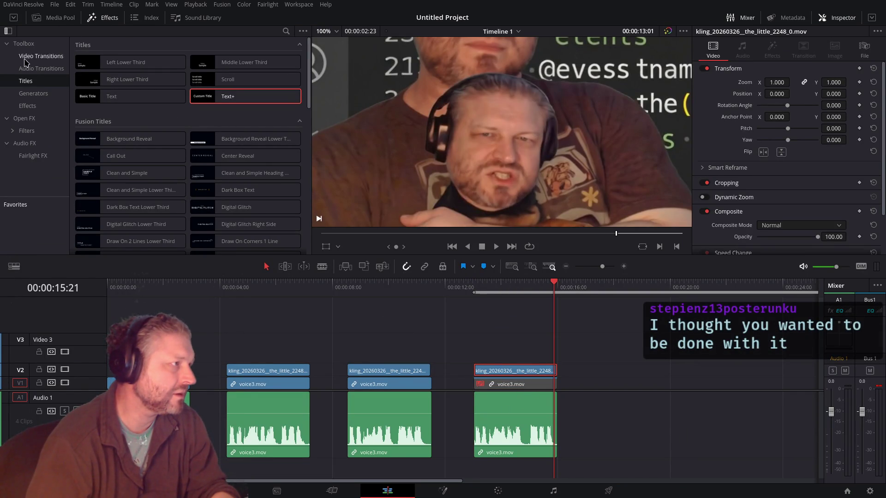
Step: Place a Solid Color generator on V1 at 13:01 and trim its end to 16:00
{"action": "left_click", "coordinate": [33, 93]}
{"action": "left_click", "coordinate": [212, 132]}
{"action": "key", "text": "Up"}
{"action": "left_click_drag", "start_coordinate": [212, 132], "coordinate": [507, 383]}
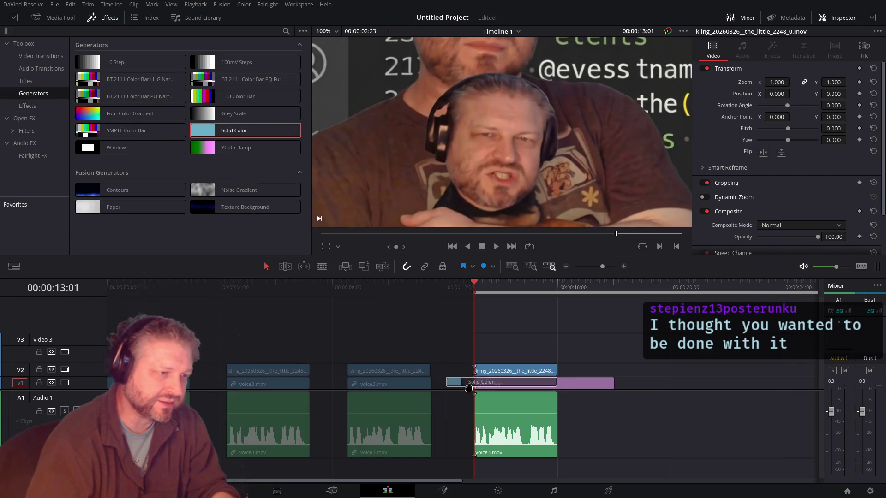
{"action": "left_click", "coordinate": [552, 291]}
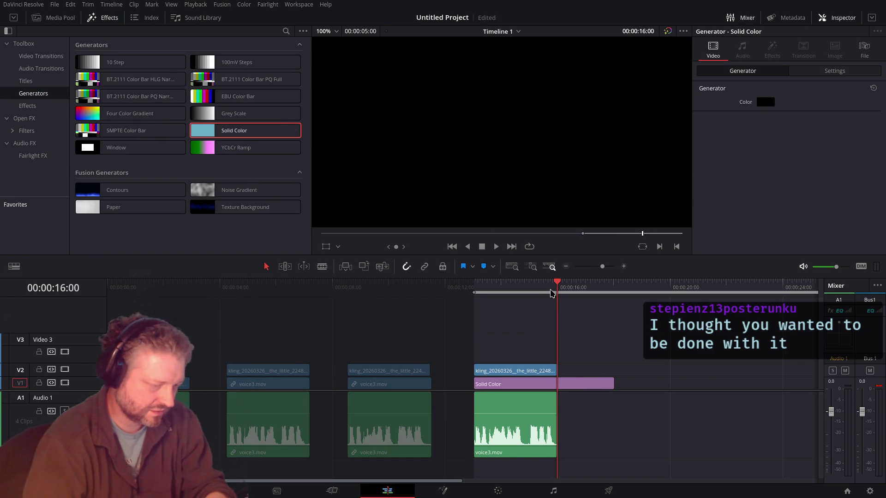
{"action": "key", "text": "shift+bracketleft"}
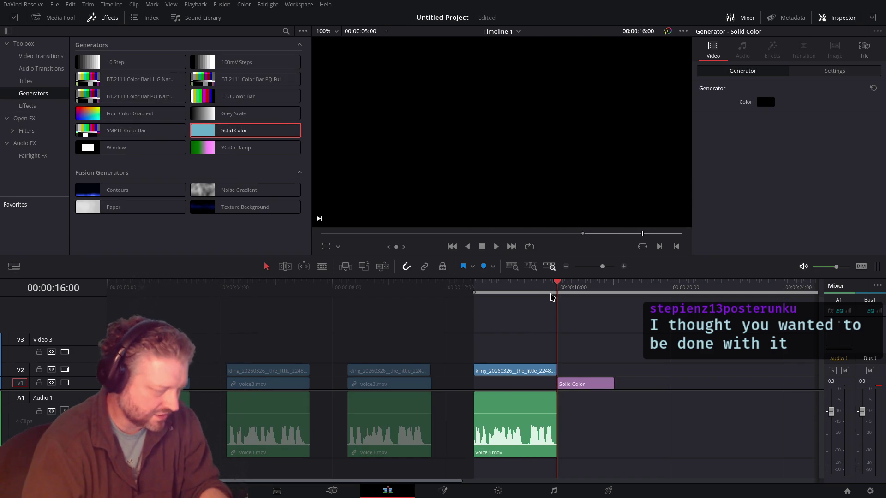
{"action": "key", "text": "ctrl+z"}
{"action": "key", "text": "shift+bracketright"}
Step: Play back the edited section with the whole frame fitted in the viewer
{"action": "scroll", "coordinate": [600, 369], "scroll_direction": "down", "scroll_amount": 10}
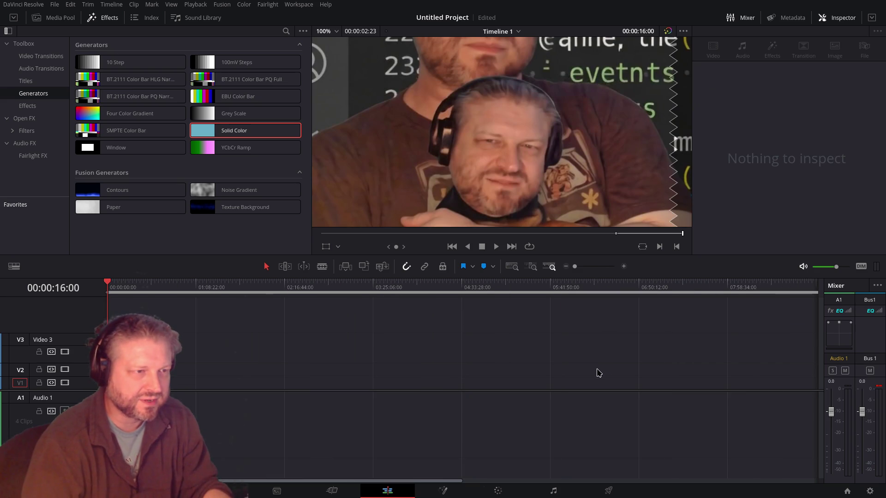
{"action": "scroll", "coordinate": [407, 344], "scroll_direction": "up", "scroll_amount": 10}
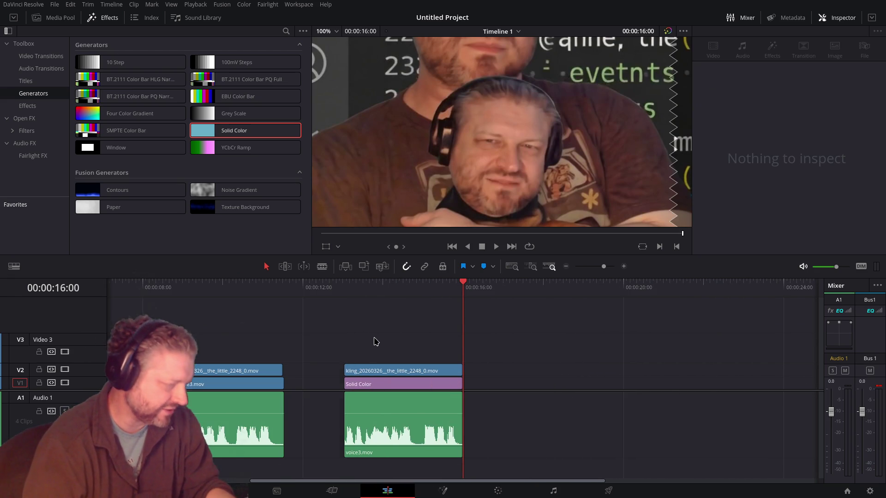
{"action": "left_click_drag", "start_coordinate": [437, 298], "coordinate": [342, 309]}
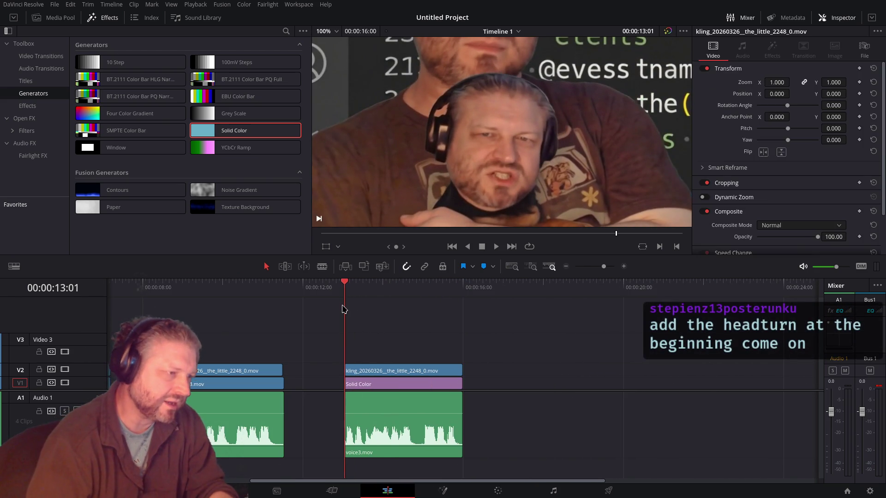
{"action": "key", "text": "space"}
{"action": "key", "text": "shift+z"}
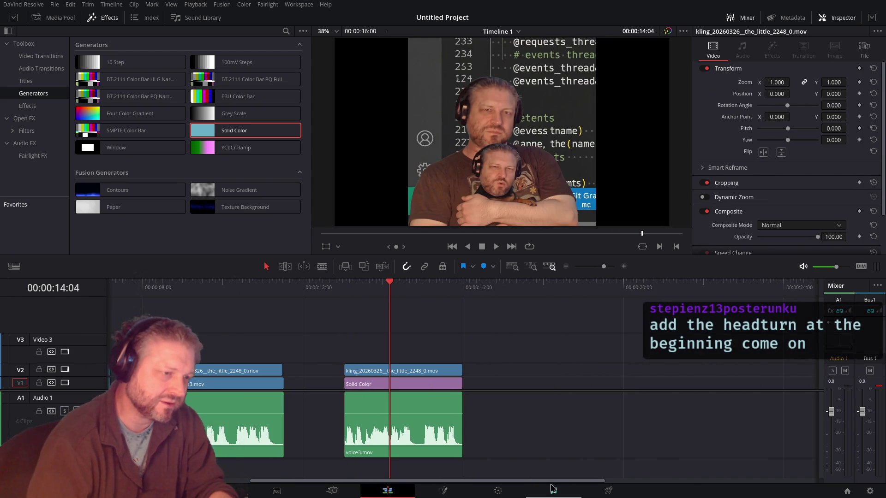
{"action": "left_click", "coordinate": [446, 493]}
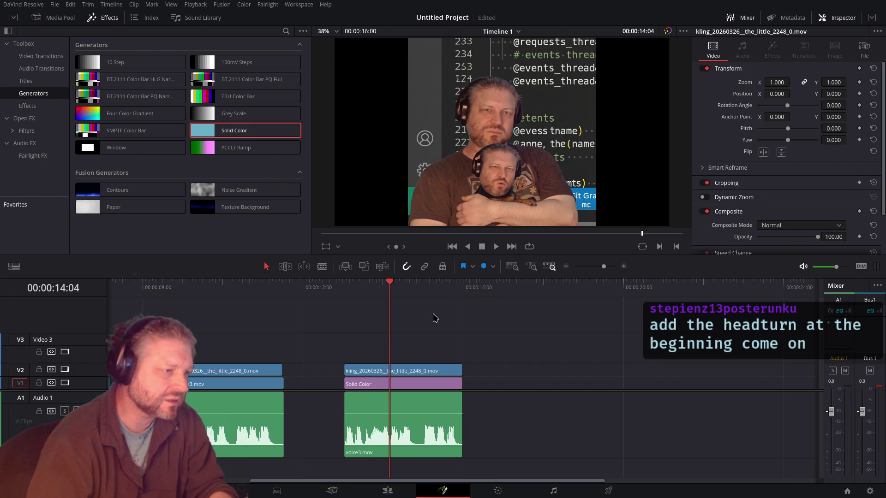
Step: Add a MagicMask tool to the Fusion comp via the tool search
{"action": "key", "text": "shift+space"}
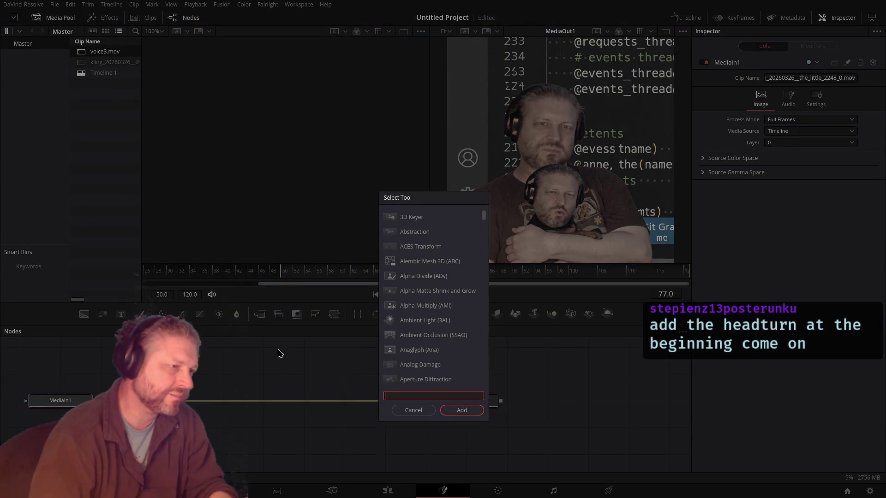
{"action": "type", "text": "mask"}
{"action": "key", "text": "Return"}
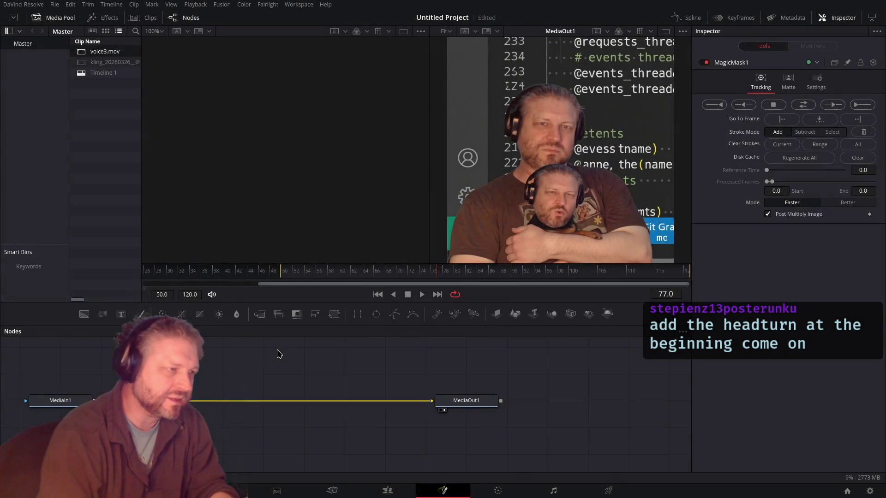
Step: Paint mask strokes over both people and track forward from frame 77, then stop
{"action": "left_click_drag", "start_coordinate": [550, 110], "coordinate": [545, 173]}
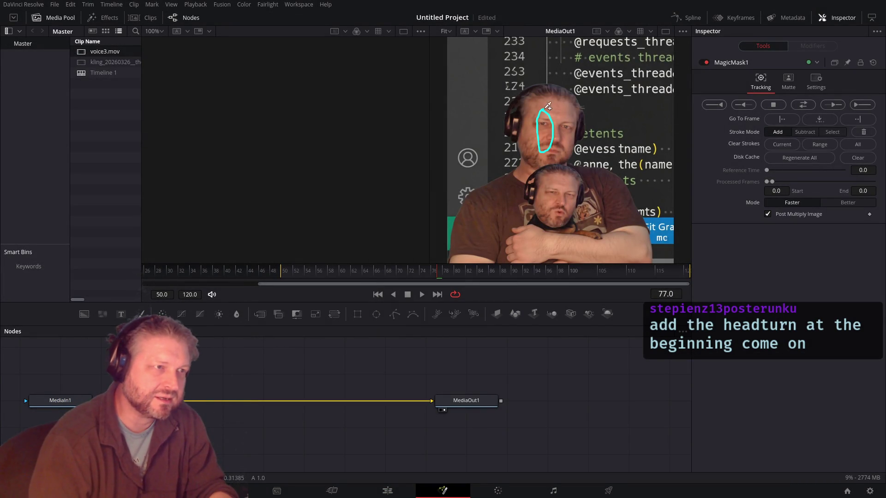
{"action": "left_click_drag", "start_coordinate": [515, 229], "coordinate": [503, 240]}
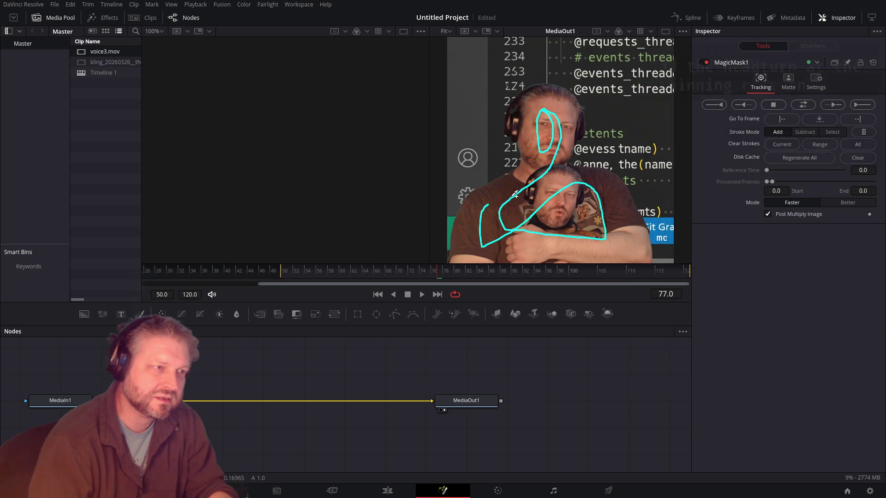
{"action": "left_click", "coordinate": [861, 105]}
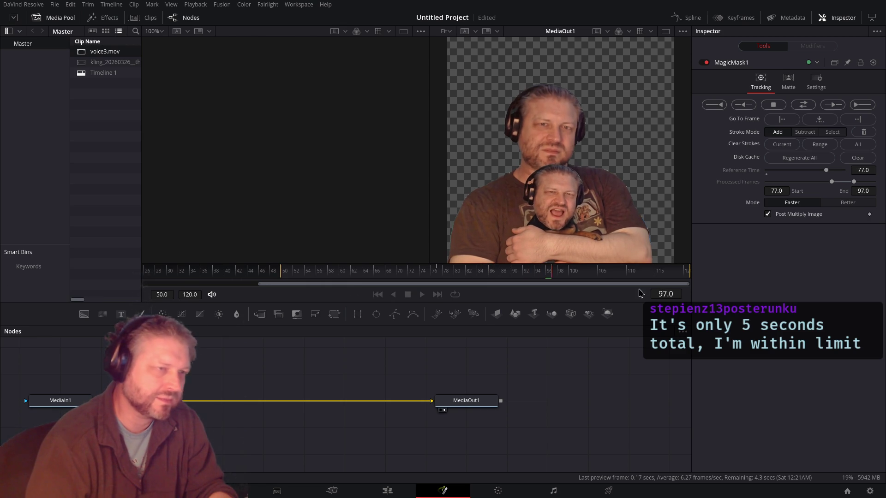
{"action": "left_click", "coordinate": [773, 104]}
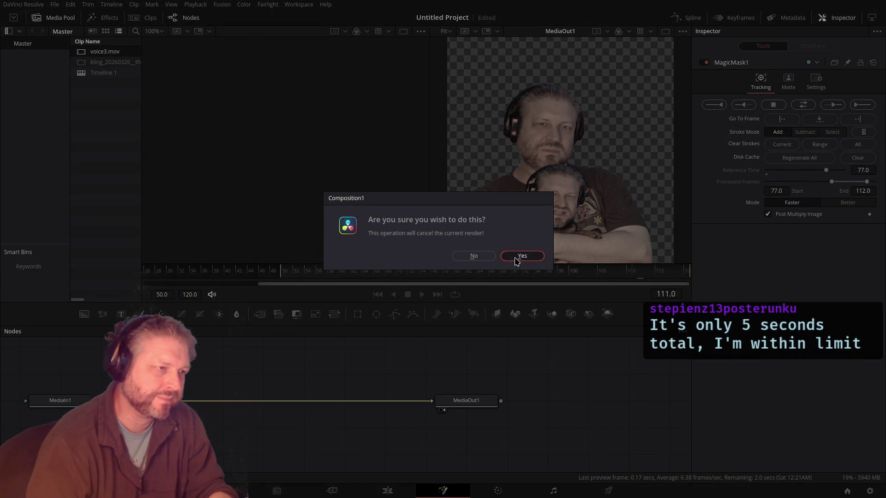
Step: Cancel the running track and redraw the Magic Mask stroke from the face down the body
{"action": "left_click", "coordinate": [522, 256]}
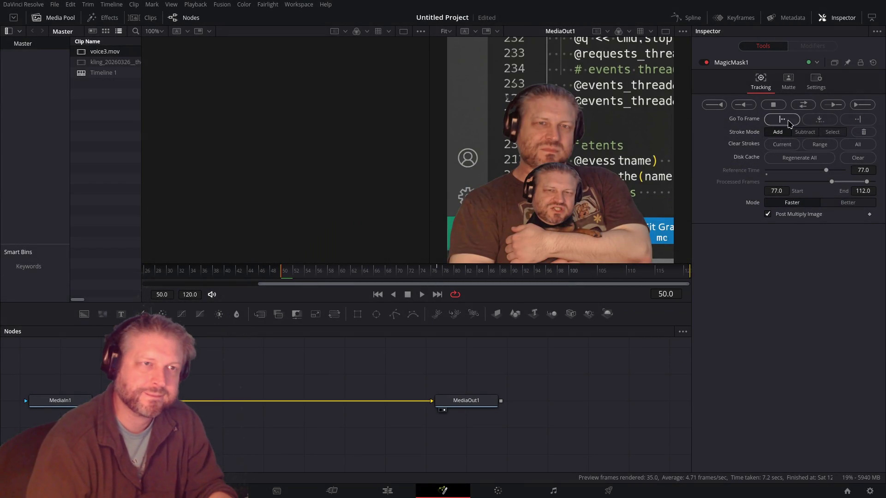
{"action": "left_click_drag", "start_coordinate": [554, 101], "coordinate": [556, 140]}
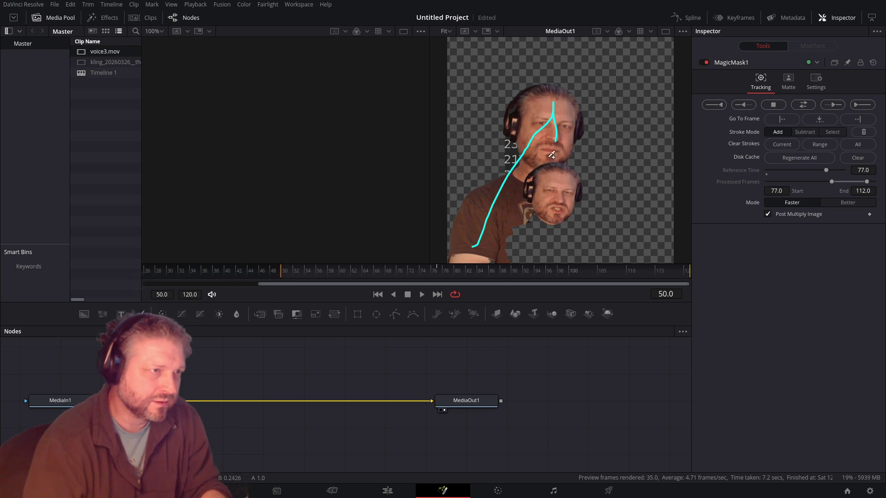
{"action": "key", "text": "ctrl+z"}
{"action": "left_click_drag", "start_coordinate": [556, 124], "coordinate": [490, 213]}
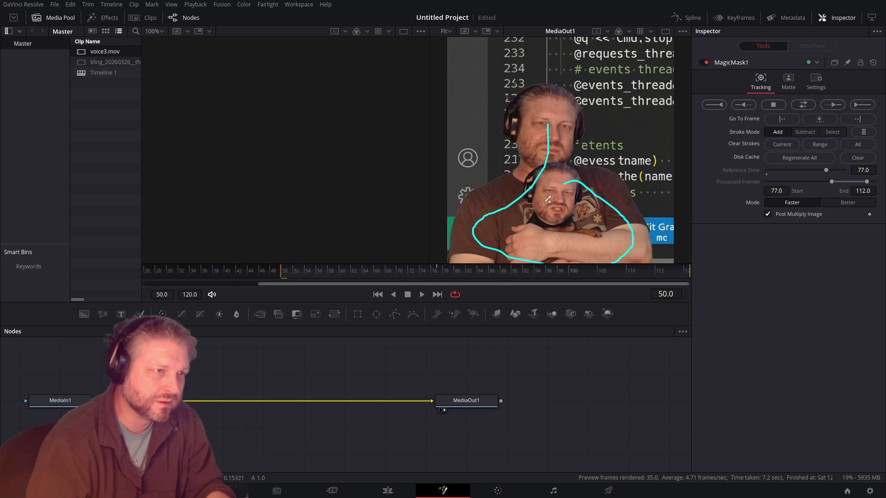
{"action": "left_click_drag", "start_coordinate": [550, 150], "coordinate": [563, 105]}
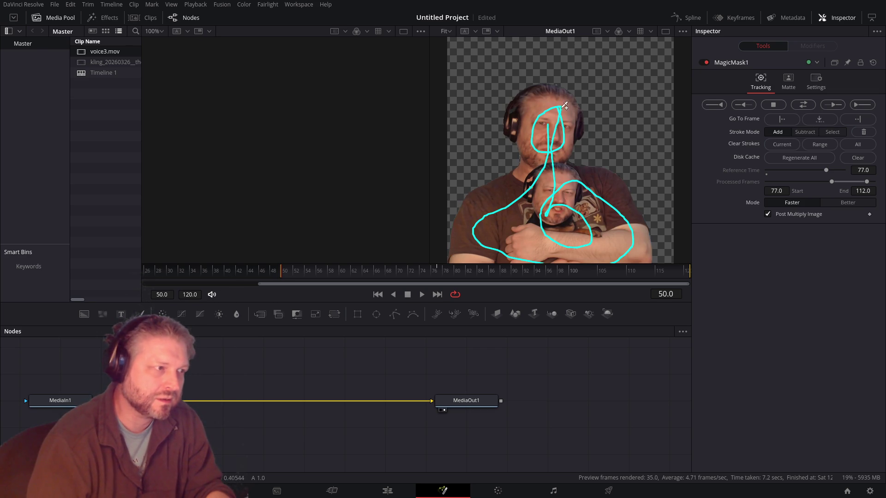
Step: Track the mask forward from frame 50 to 120, then check the last frame and frame 61
{"action": "left_click", "coordinate": [437, 273]}
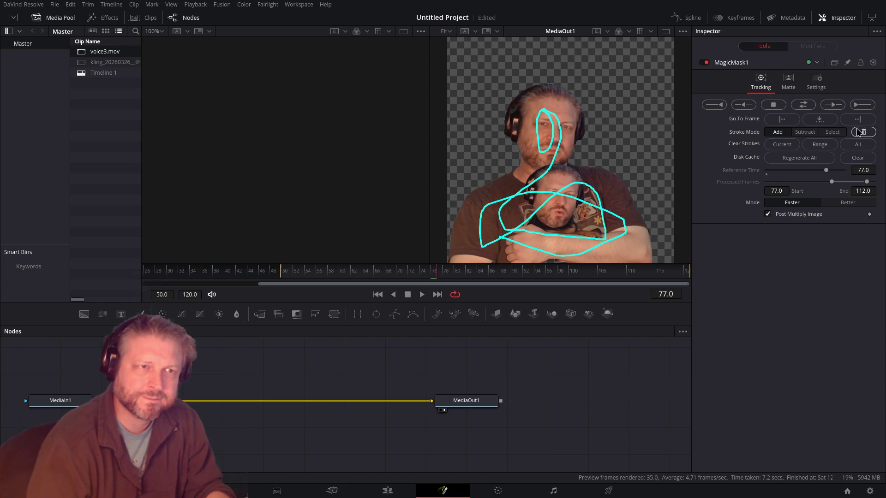
{"action": "left_click", "coordinate": [286, 277]}
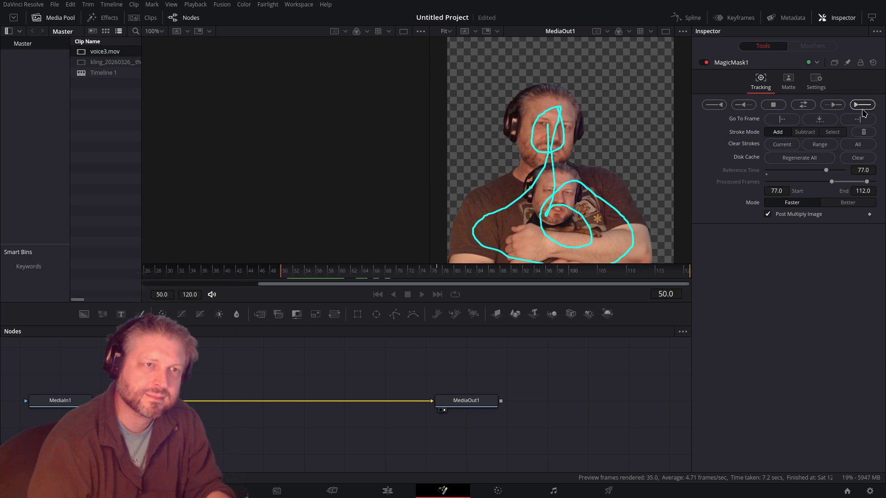
{"action": "left_click", "coordinate": [862, 107]}
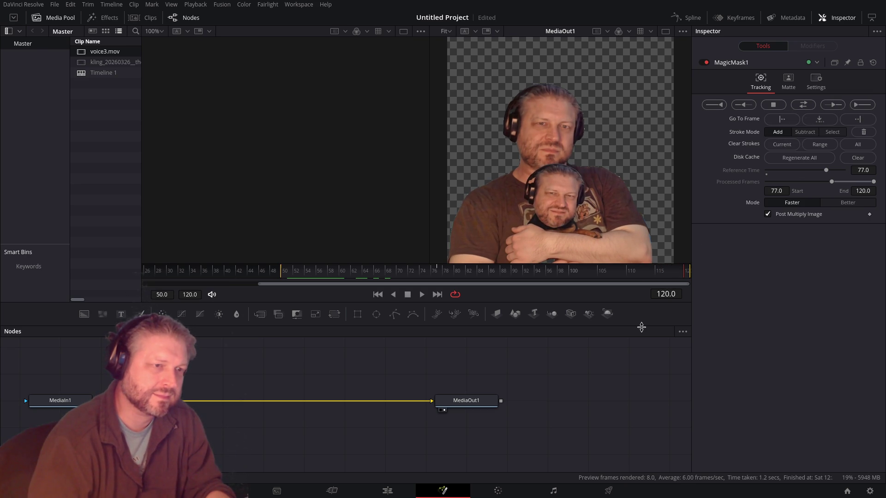
{"action": "left_click", "coordinate": [283, 273]}
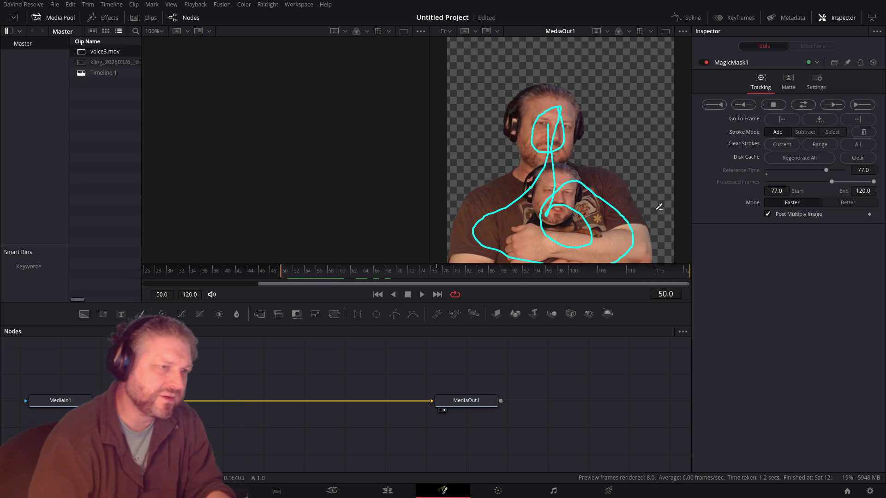
{"action": "left_click", "coordinate": [861, 105]}
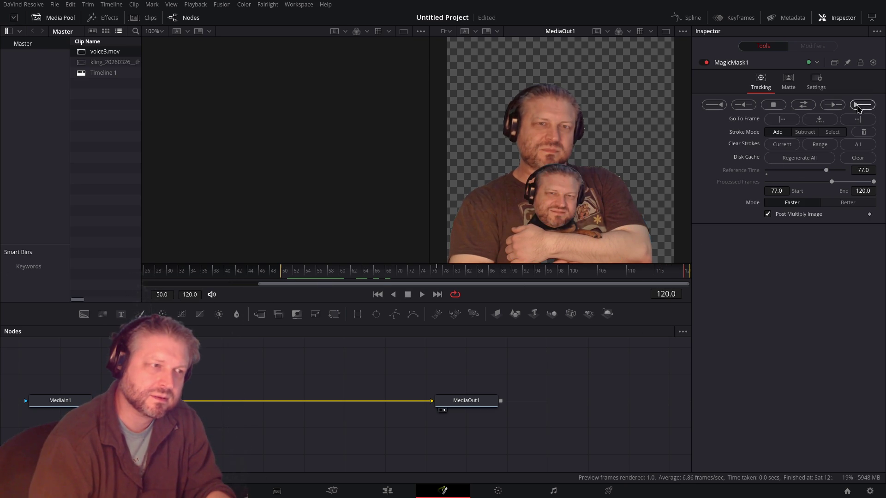
{"action": "left_click", "coordinate": [285, 272]}
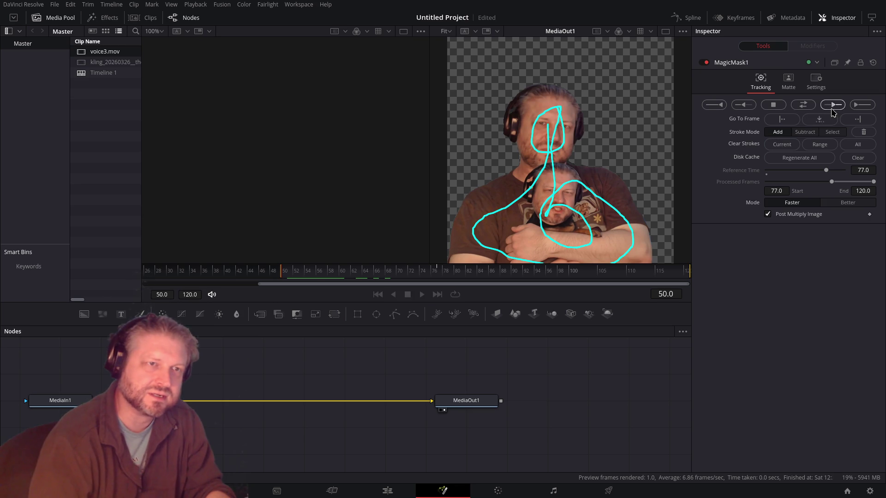
{"action": "left_click", "coordinate": [815, 121]}
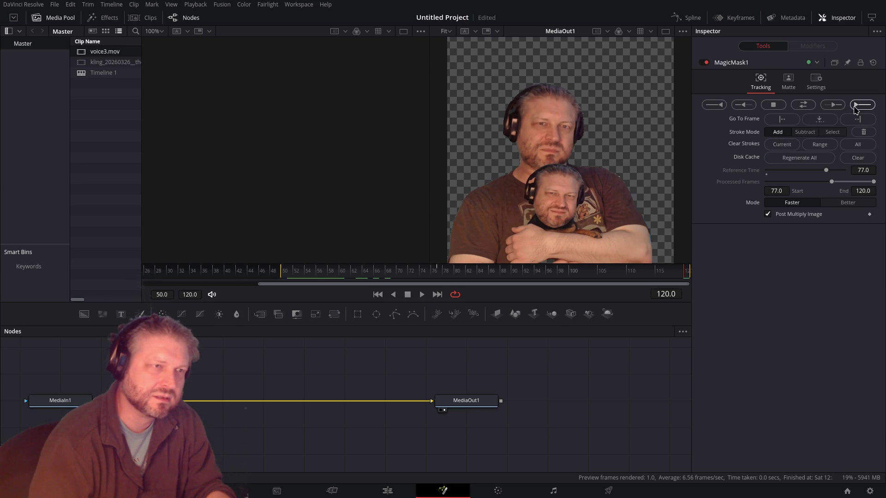
{"action": "left_click", "coordinate": [348, 271]}
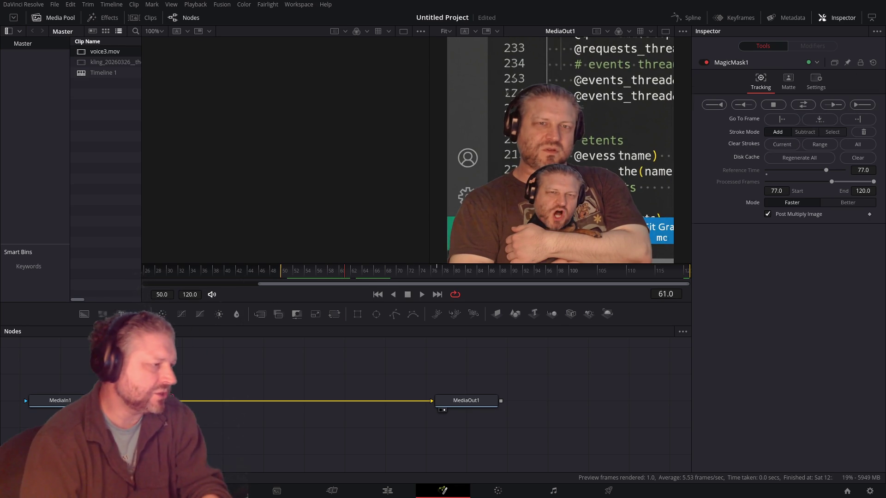
Step: Add a new Magic Mask tool to the clip's input node and go to frame 50
{"action": "left_click", "coordinate": [60, 400]}
{"action": "key", "text": "shift+space"}
{"action": "type", "text": "mask"}
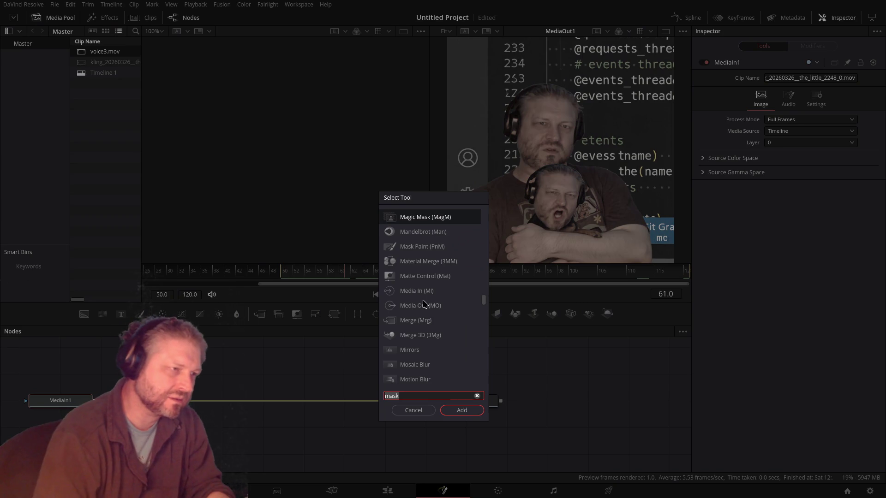
{"action": "key", "text": "Return"}
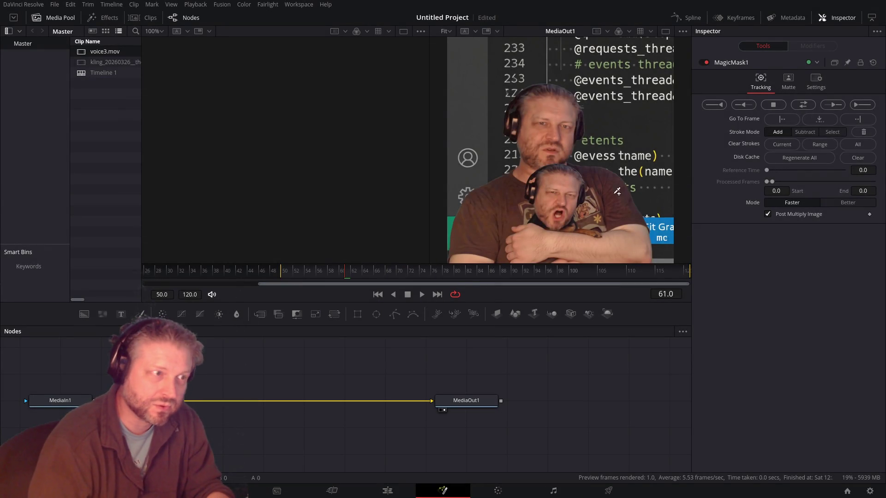
{"action": "left_click", "coordinate": [297, 272]}
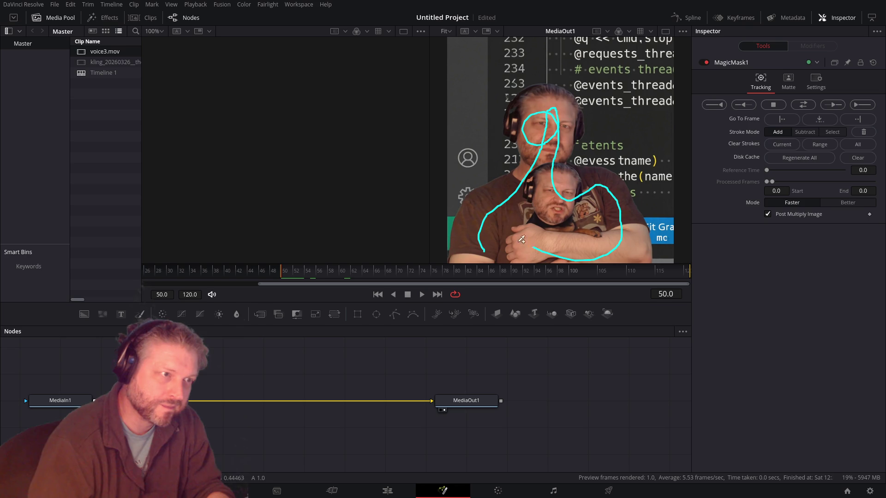
Step: Paint one stroke covering both people and their arms, then track it forward to frame 120
{"action": "left_click_drag", "start_coordinate": [533, 235], "coordinate": [544, 226]}
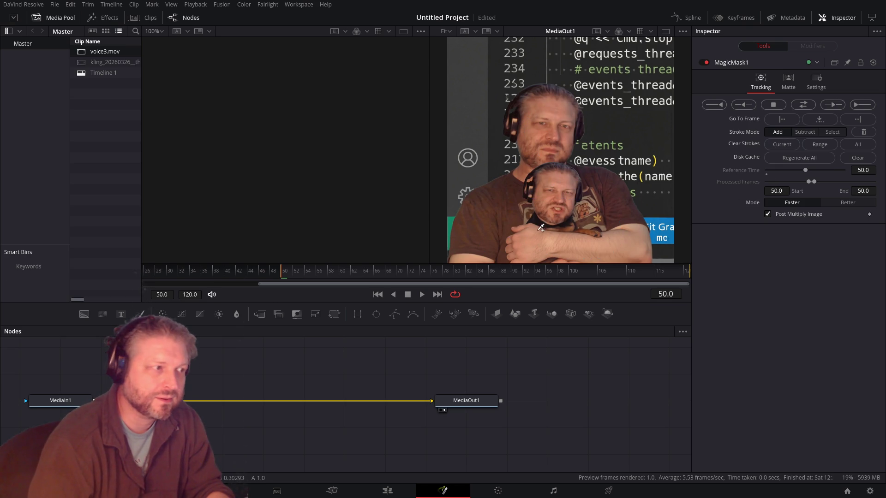
{"action": "left_click_drag", "start_coordinate": [531, 178], "coordinate": [566, 221]}
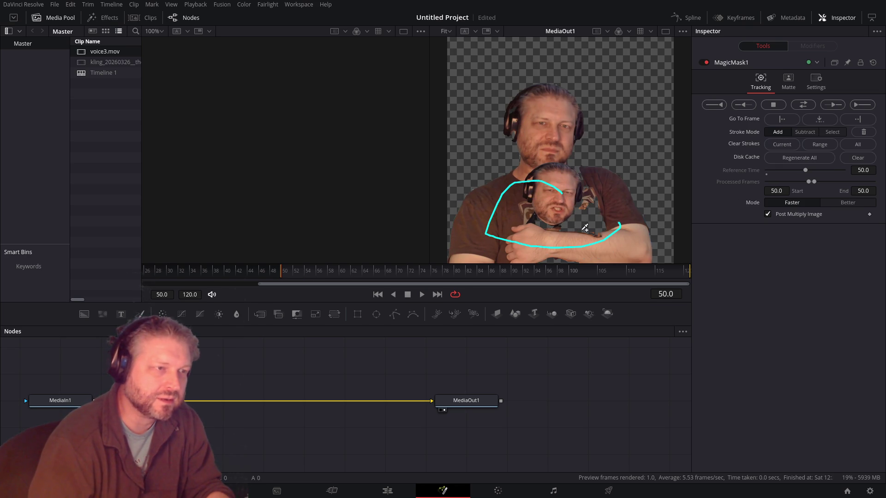
{"action": "left_click_drag", "start_coordinate": [520, 191], "coordinate": [623, 215]}
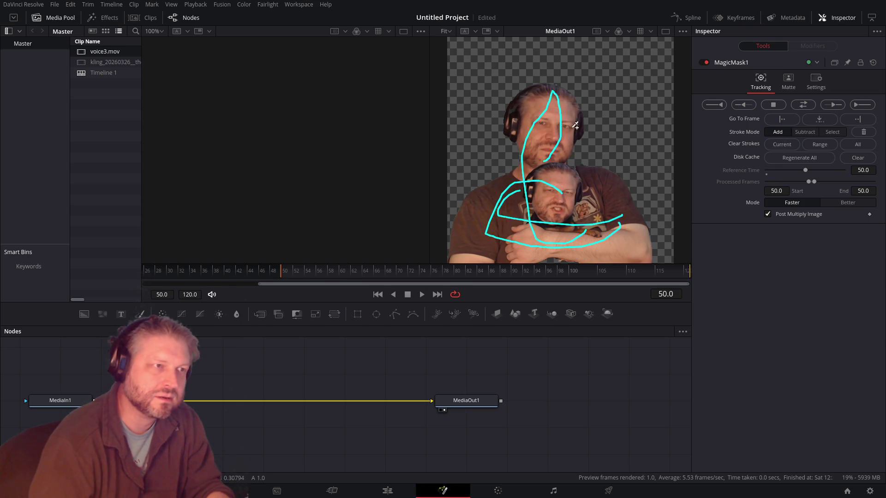
{"action": "key", "text": "ctrl+z"}
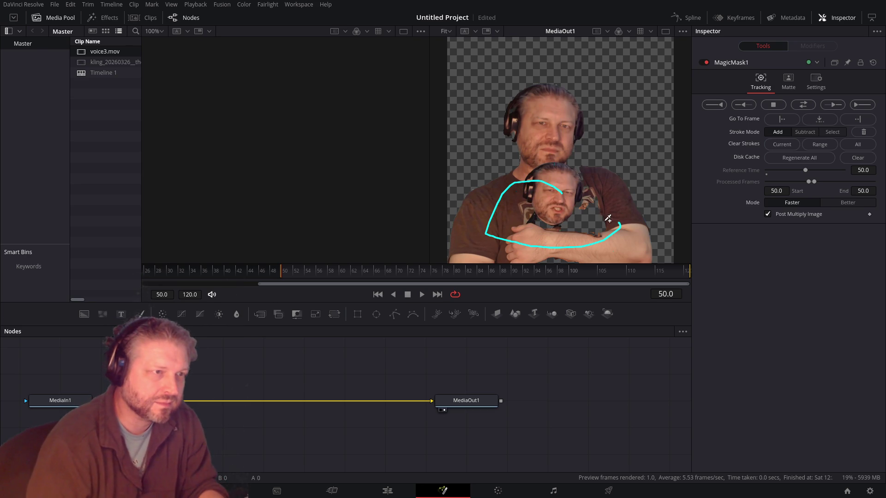
{"action": "key", "text": "ctrl+shift+z"}
{"action": "key", "text": "ctrl+z"}
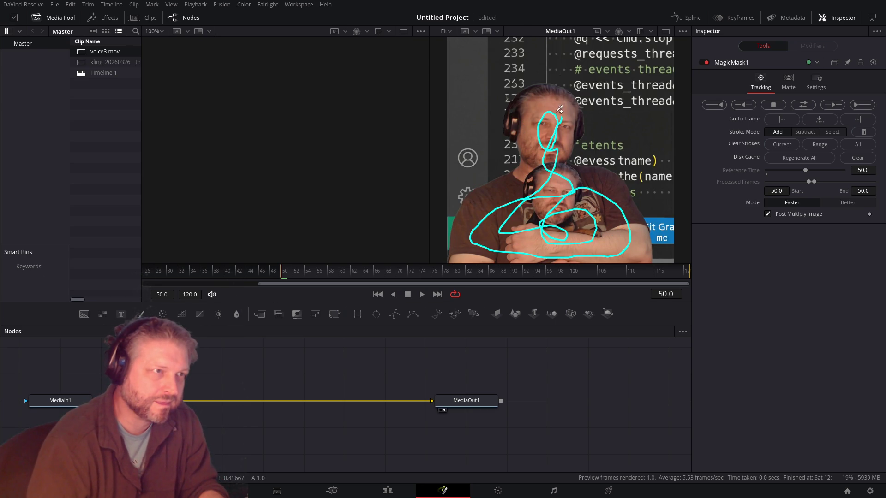
{"action": "left_click_drag", "start_coordinate": [562, 110], "coordinate": [539, 106]}
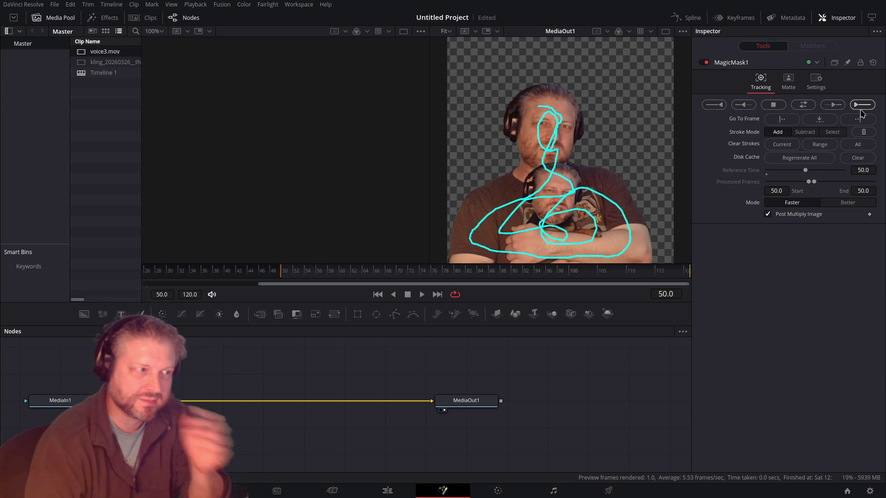
{"action": "left_click", "coordinate": [862, 105]}
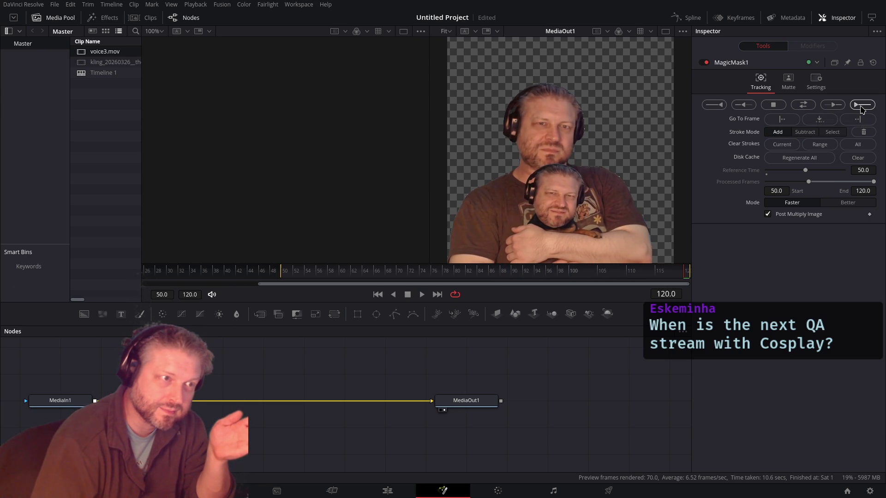
Step: Return to the Edit page and play back the final clip
{"action": "left_click", "coordinate": [387, 492]}
{"action": "left_click", "coordinate": [342, 292]}
{"action": "key", "text": "space"}
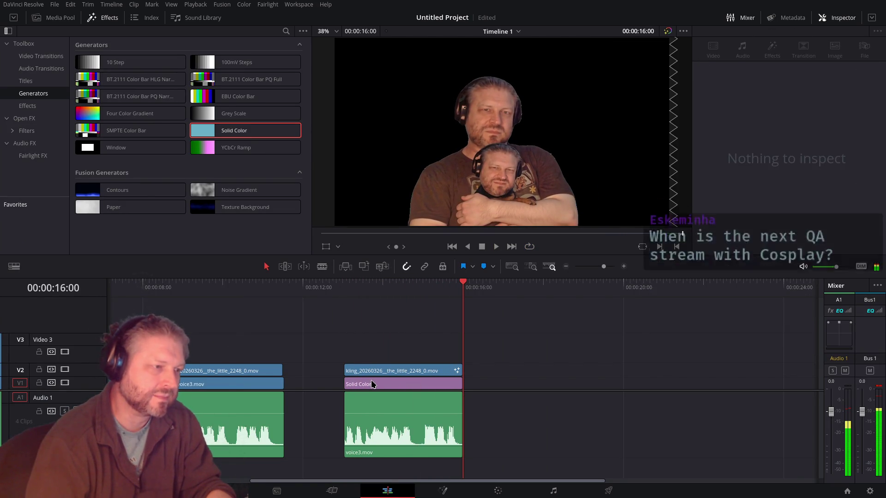
Step: Change the Solid Color clip's colour to the bright green basic colour
{"action": "left_click", "coordinate": [372, 385]}
{"action": "left_click", "coordinate": [766, 102]}
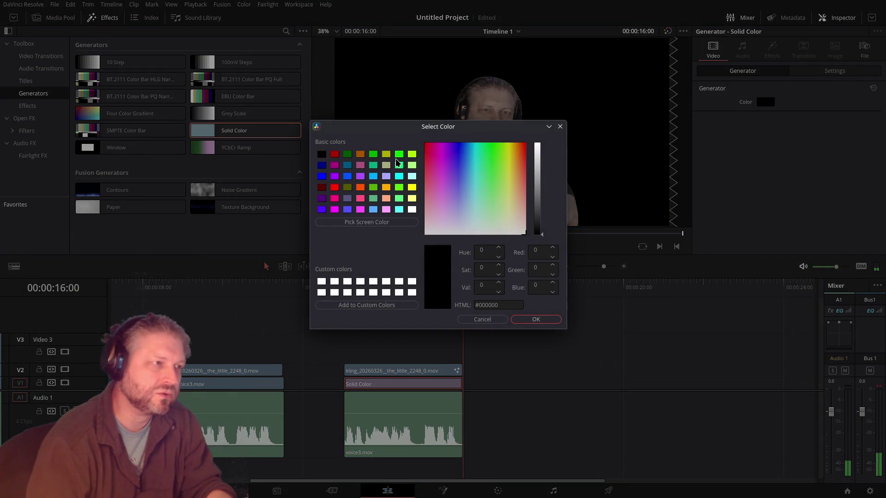
{"action": "left_click", "coordinate": [398, 155]}
{"action": "left_click", "coordinate": [537, 321]}
Step: Play the final clip to review the green background, then go to the Deliver page
{"action": "left_click", "coordinate": [345, 287]}
{"action": "key", "text": "space"}
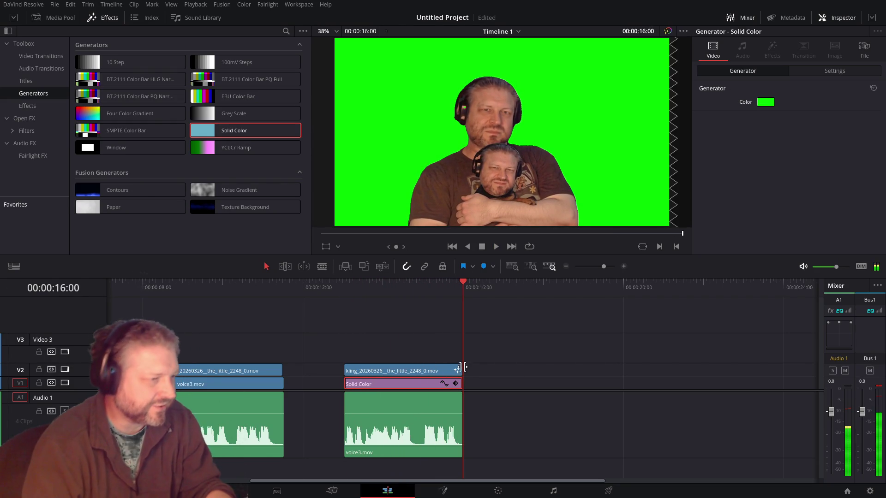
{"action": "left_click", "coordinate": [609, 490]}
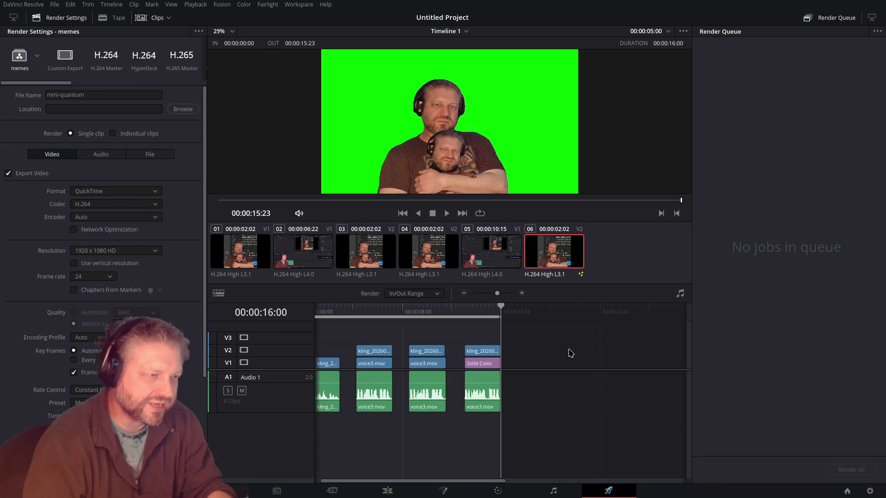
Step: Mark the render start at 00:00:13:01 and set the output folder to Videos/Davinci Resolve
{"action": "left_click", "coordinate": [464, 312]}
{"action": "key", "text": "i"}
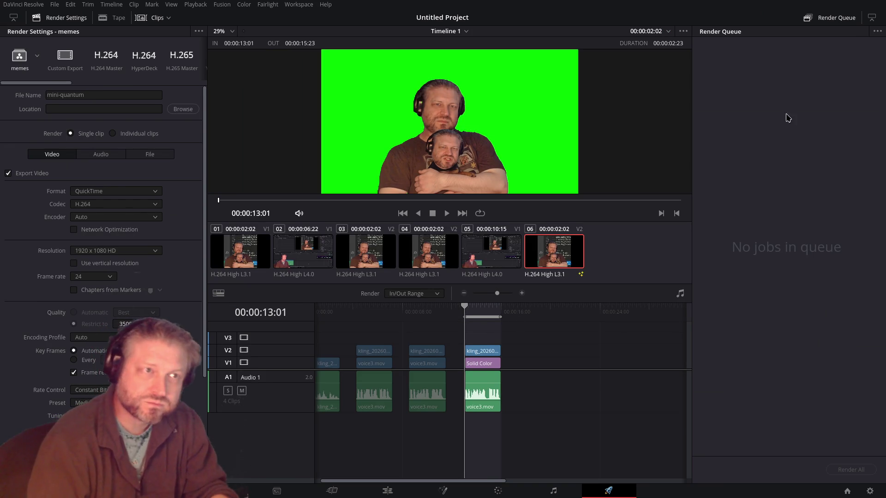
{"action": "left_click", "coordinate": [175, 109]}
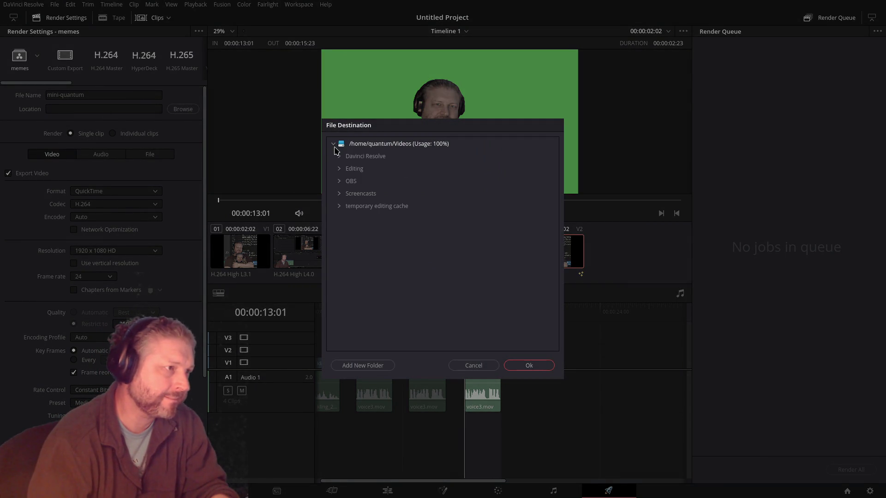
{"action": "left_click", "coordinate": [358, 159]}
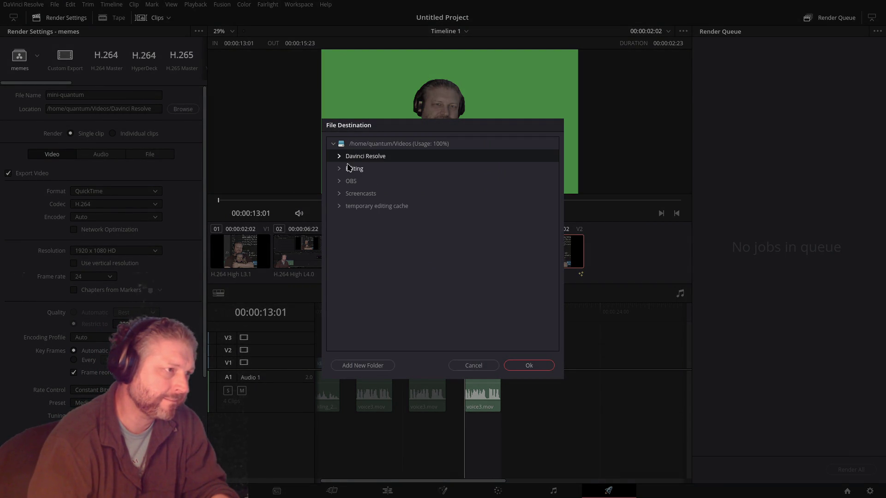
{"action": "left_click", "coordinate": [529, 365]}
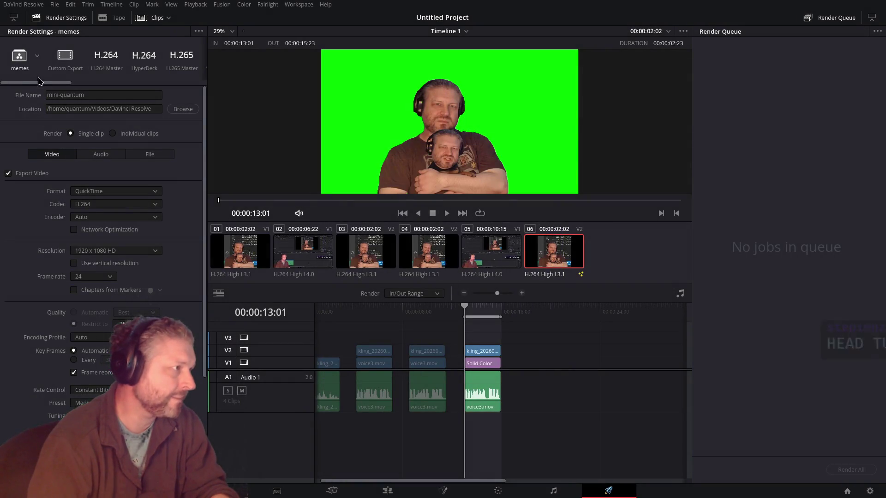
Step: Name the output mini-quantum, add it to the render queue and render it
{"action": "left_click", "coordinate": [108, 91]}
{"action": "key", "text": "ctrl+a"}
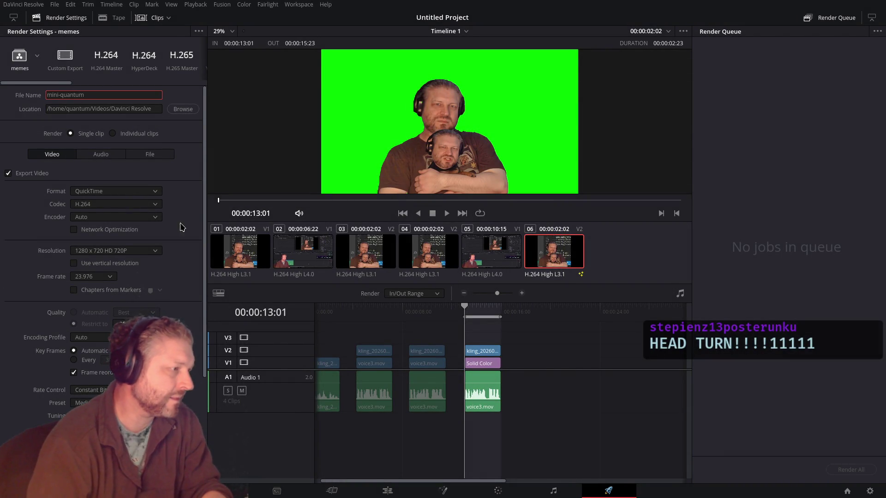
{"action": "key", "text": "Return"}
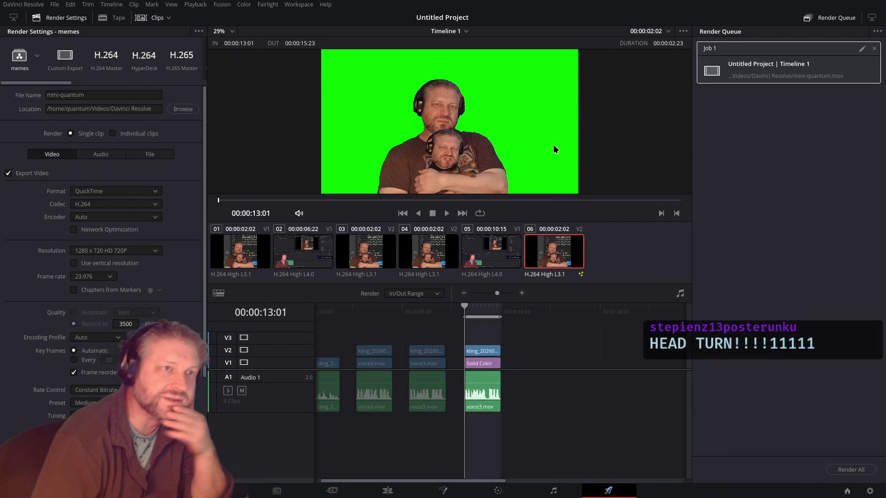
{"action": "left_click", "coordinate": [852, 469]}
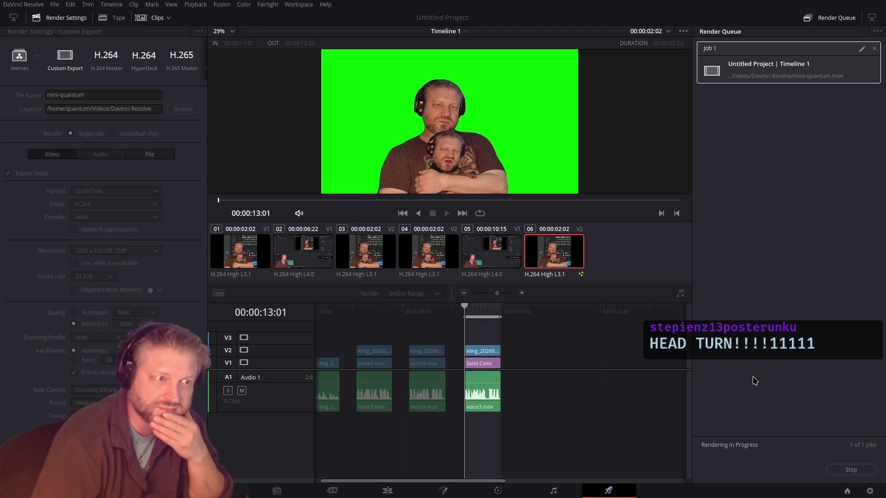
{"action": "key", "text": "alt+Tab"}
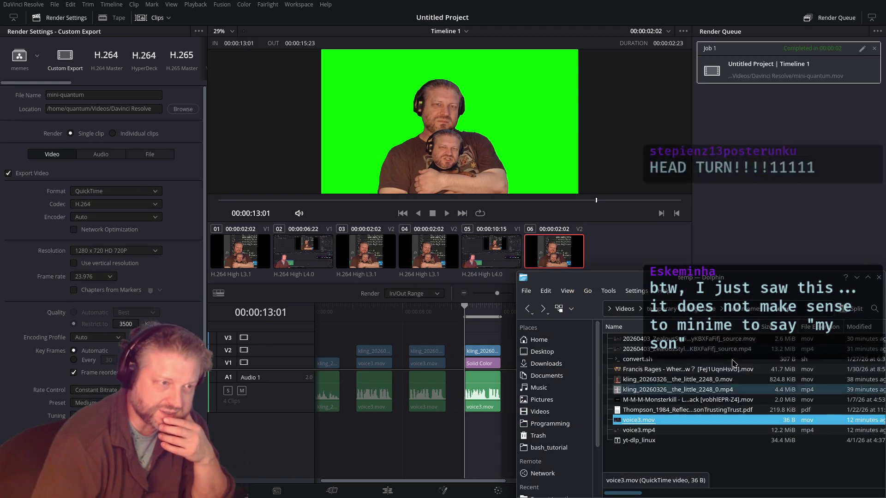
Step: Copy the new mini-quantum.mov into Streaming Clips, overwriting the older 1.9 MiB copy
{"action": "key", "text": "alt+Left"}
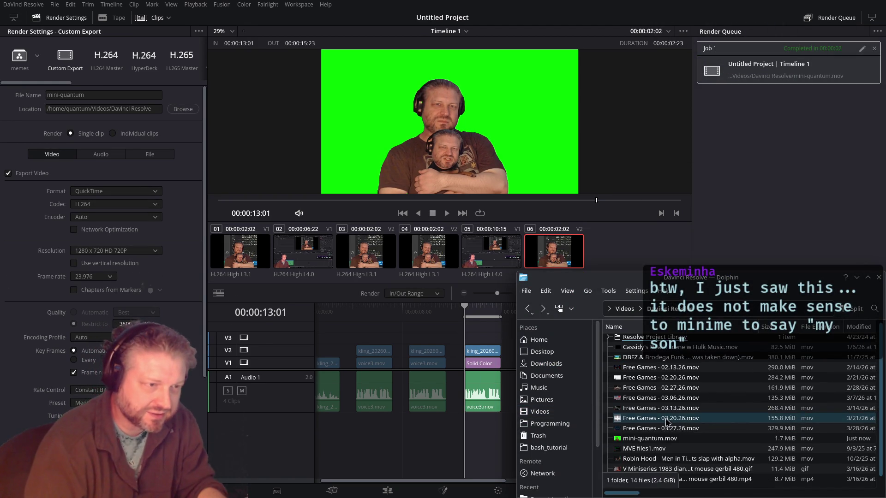
{"action": "left_click", "coordinate": [668, 439]}
{"action": "key", "text": "alt+Left"}
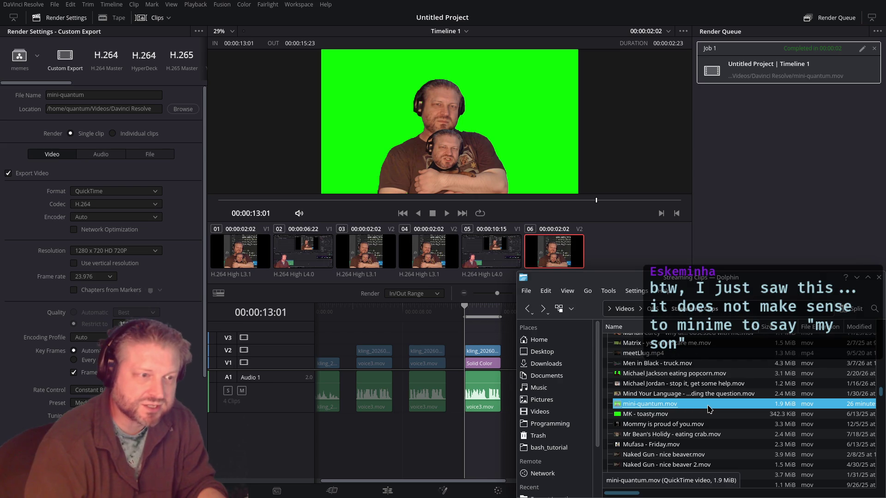
{"action": "key", "text": "ctrl+v"}
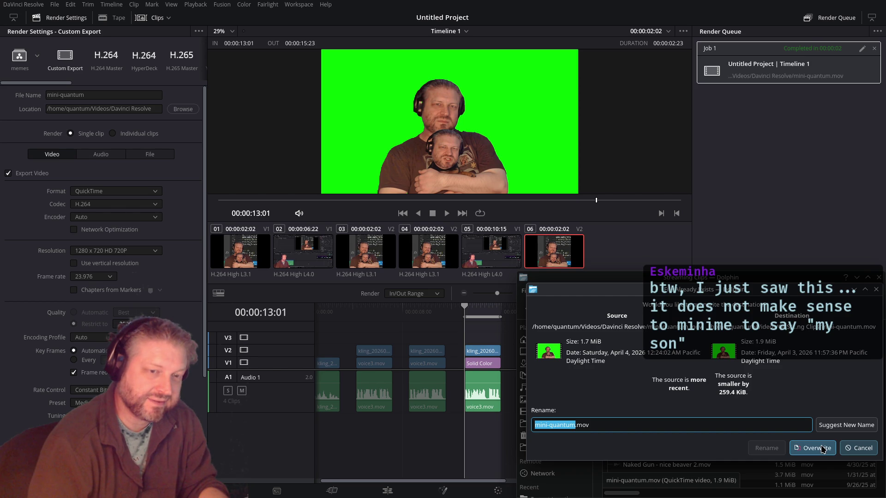
{"action": "left_click", "coordinate": [813, 448]}
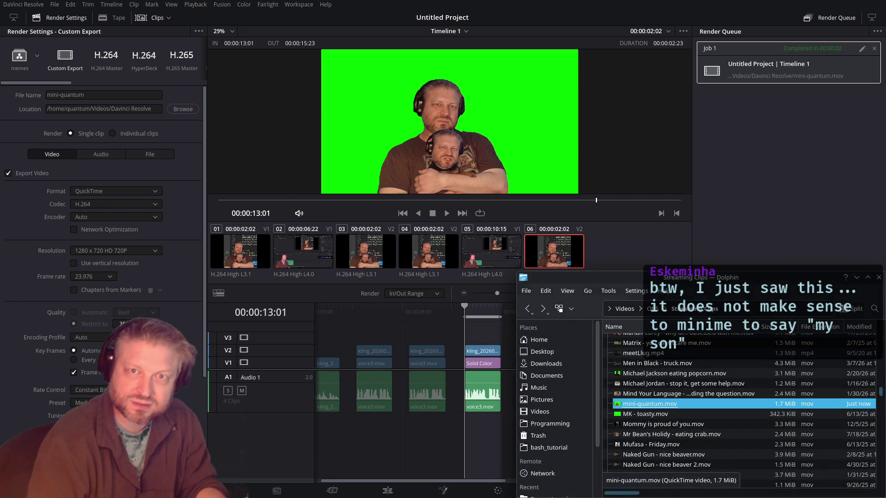
{"action": "key", "text": "alt+Tab"}
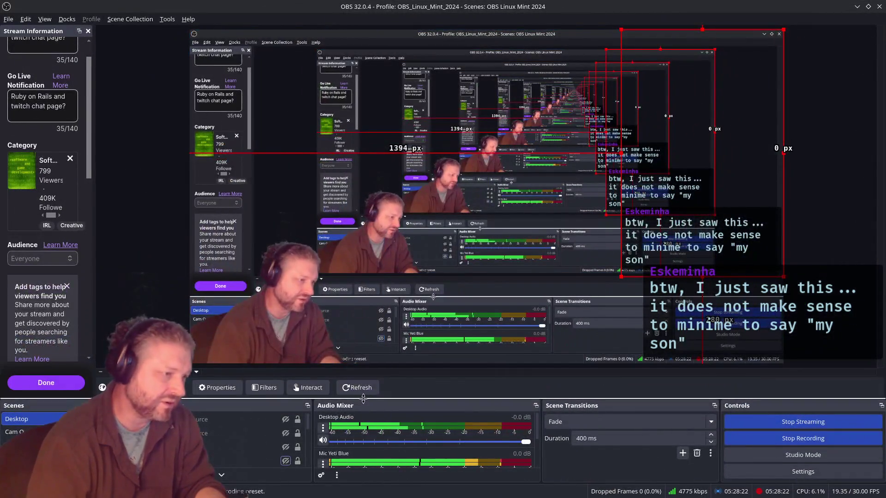
Step: Unhide the overlay source, enable Studio Mode, and make minime visible in the Clips scene
{"action": "left_click_drag", "start_coordinate": [363, 399], "coordinate": [350, 272]}
{"action": "left_click", "coordinate": [292, 333]}
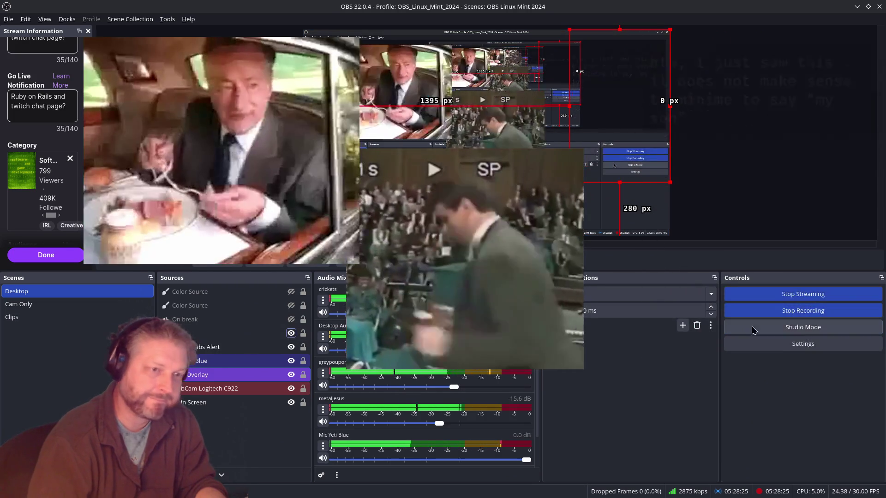
{"action": "left_click", "coordinate": [753, 330]}
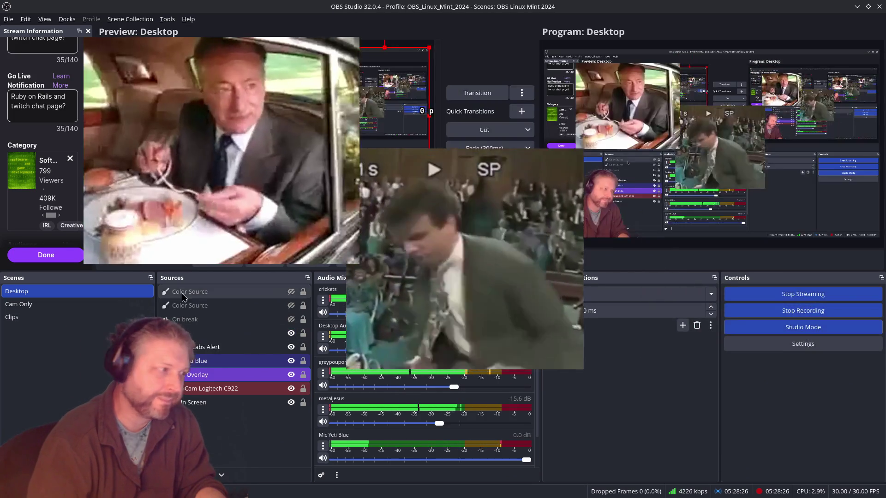
{"action": "left_click", "coordinate": [128, 317]}
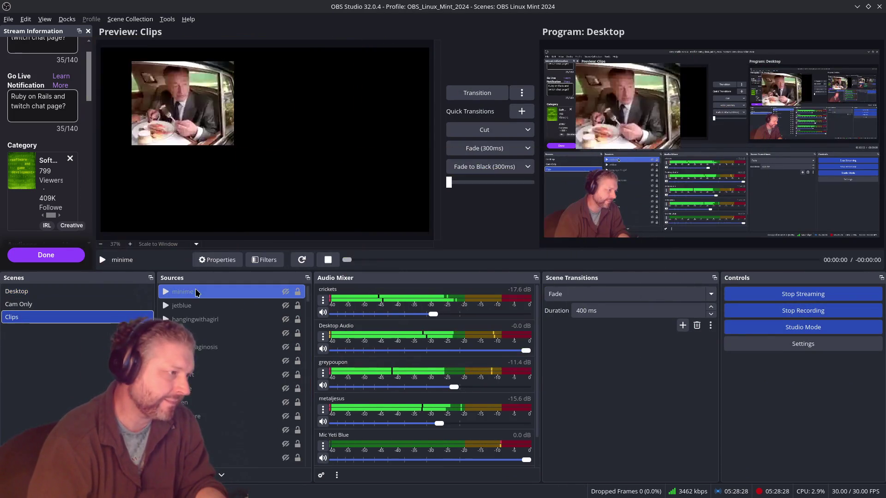
{"action": "left_click", "coordinate": [285, 292]}
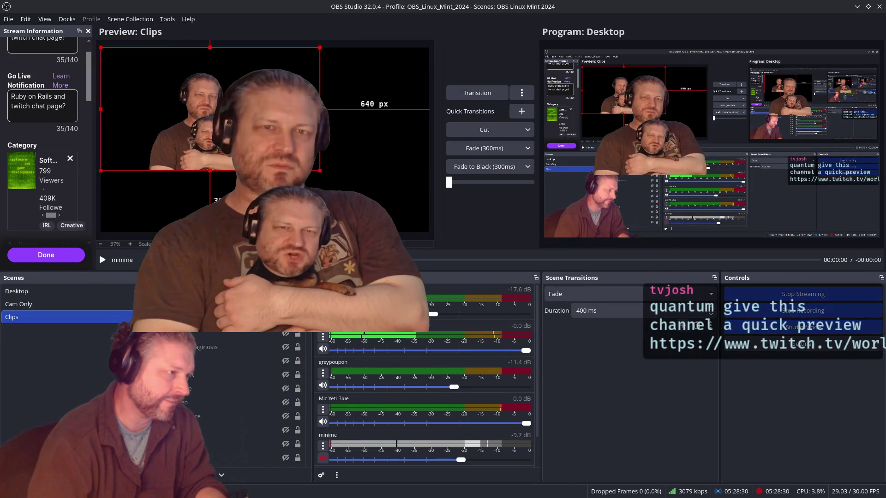
Step: Check minime's settings, return to the Desktop scene and unmute minime's audio
{"action": "double_click", "coordinate": [182, 292]}
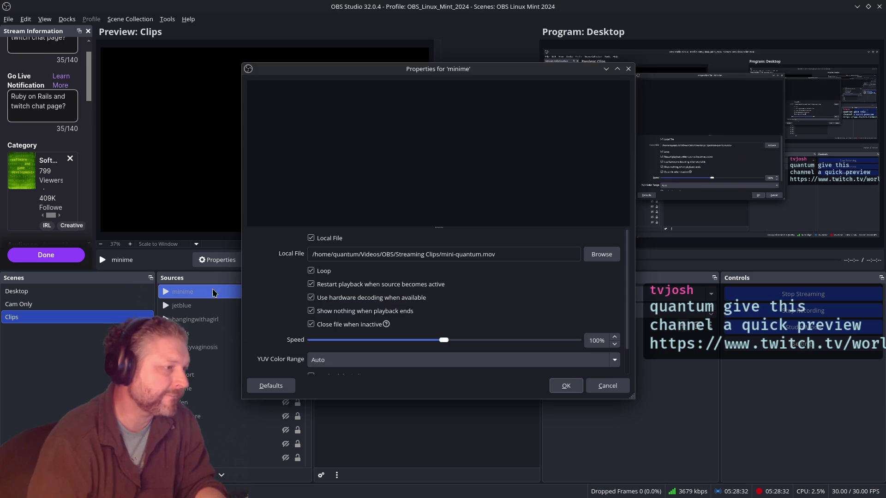
{"action": "left_click", "coordinate": [607, 387]}
{"action": "left_click", "coordinate": [16, 291]}
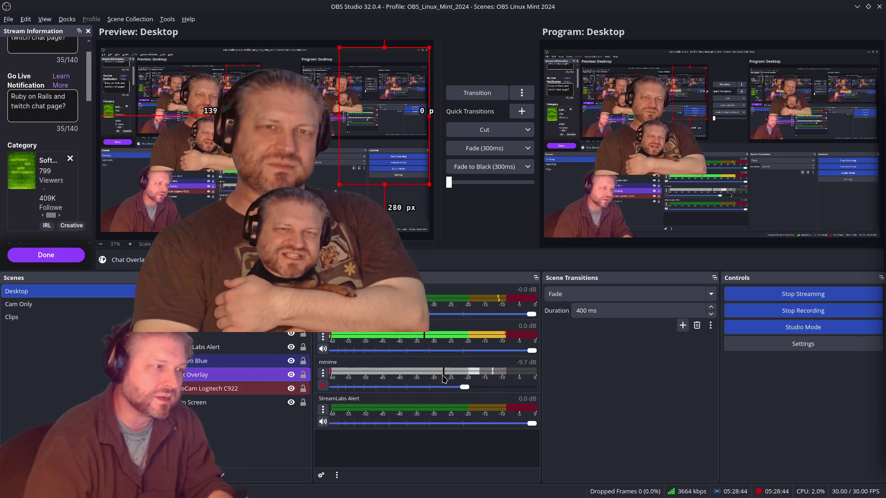
{"action": "left_click", "coordinate": [324, 386]}
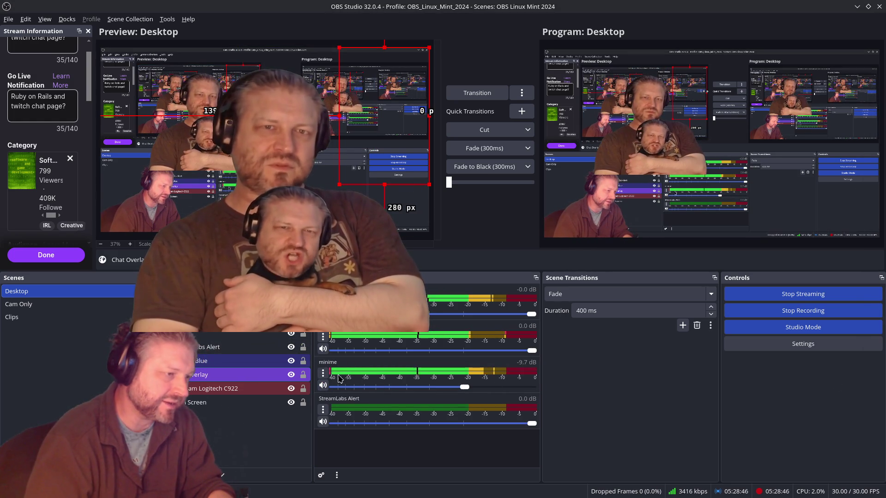
{"action": "left_click", "coordinate": [323, 373]}
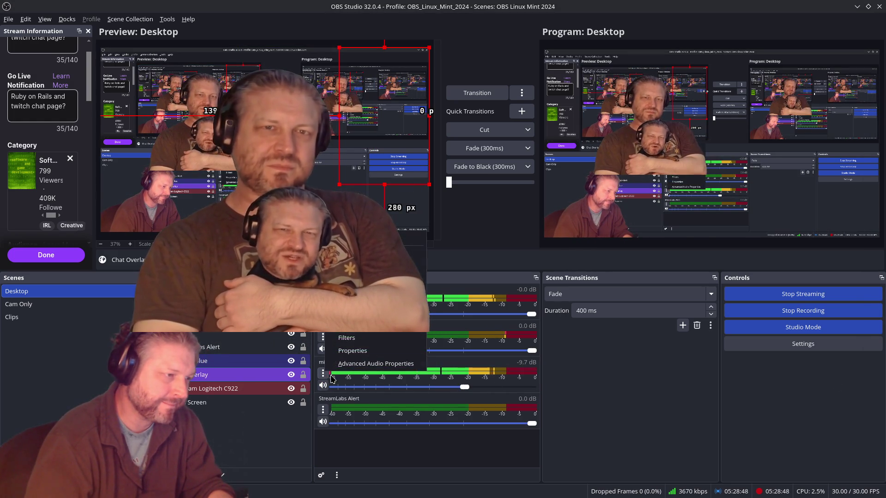
Step: Glance at minime's advanced audio and clip properties unchanged, then reselect the Desktop scene and return to Resolve
{"action": "left_click", "coordinate": [337, 365]}
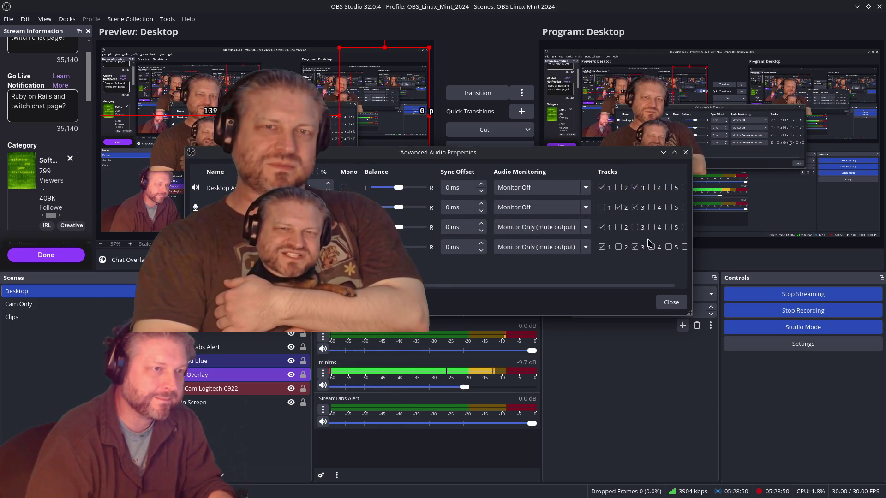
{"action": "left_click", "coordinate": [671, 302]}
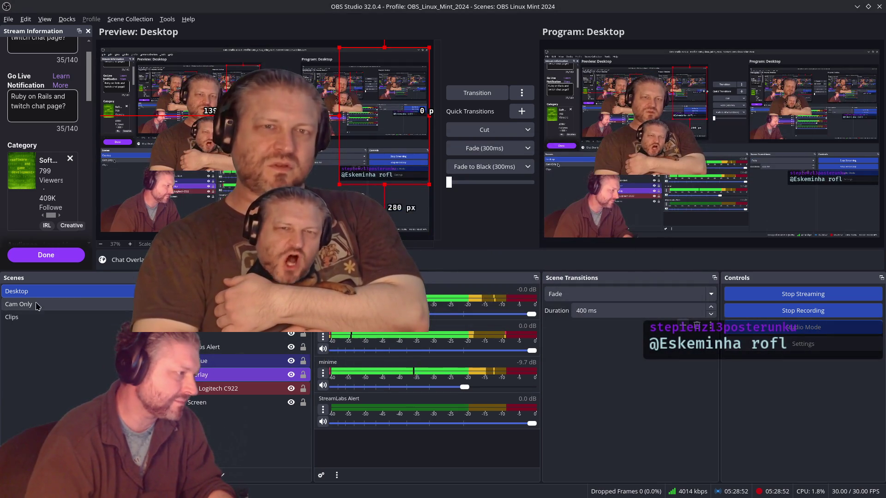
{"action": "left_click", "coordinate": [18, 317]}
{"action": "double_click", "coordinate": [190, 389]}
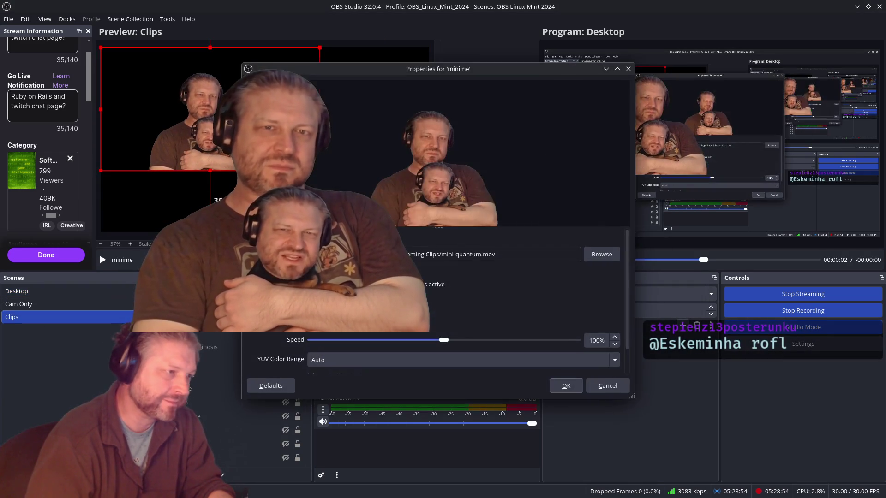
{"action": "left_click", "coordinate": [587, 390]}
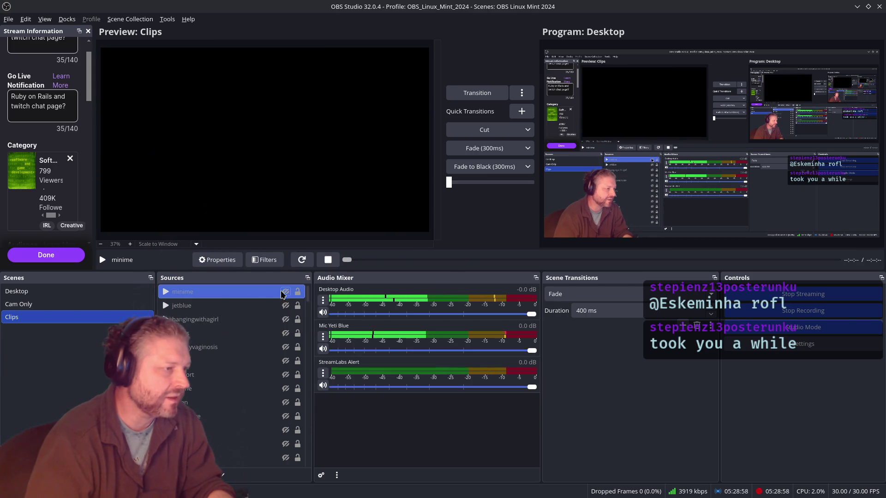
{"action": "left_click", "coordinate": [53, 293]}
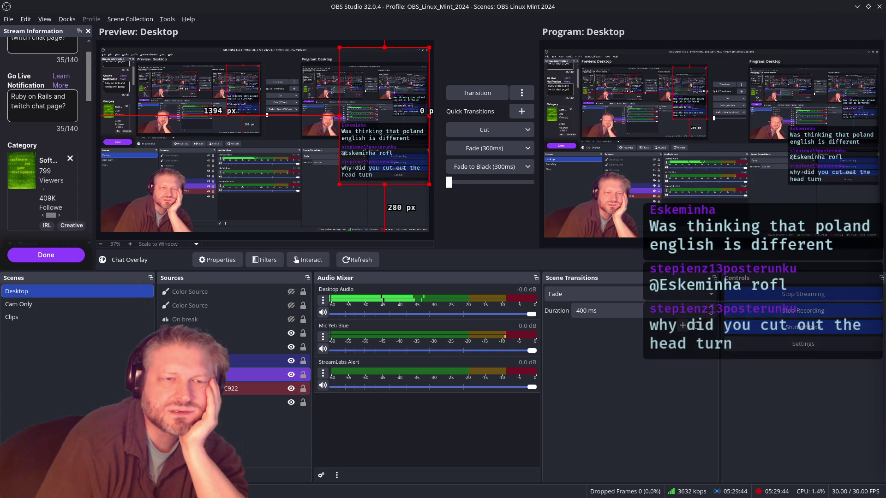
{"action": "key", "text": "alt+Tab"}
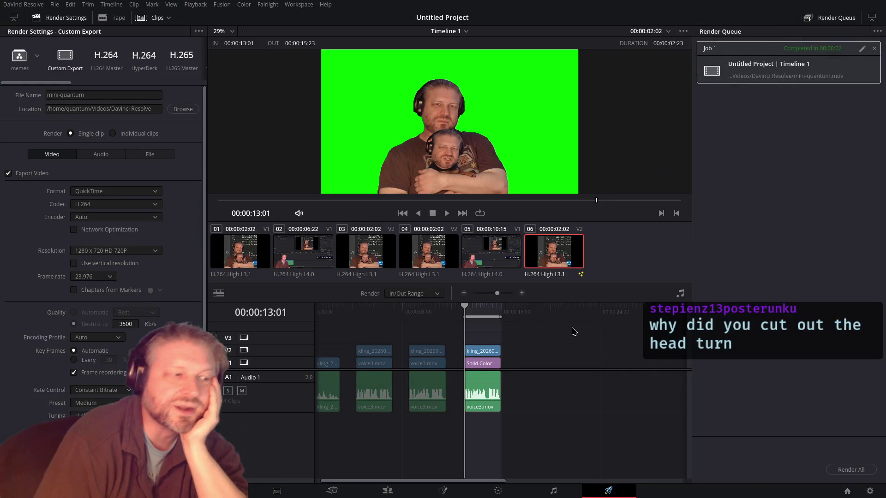
Step: Switch to the Edit page to see the kling, voice3 and Solid Color clips on the timeline
{"action": "left_click", "coordinate": [395, 494]}
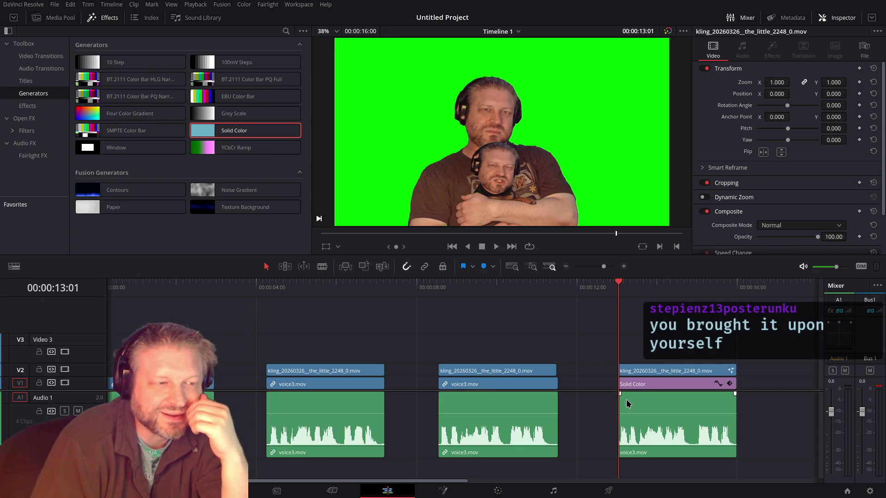
Step: Start the last voice3 audio clip and last kling clip earlier, previewing from around 12:14
{"action": "left_click_drag", "start_coordinate": [621, 407], "coordinate": [601, 406]}
{"action": "left_click", "coordinate": [601, 304]}
{"action": "left_click_drag", "start_coordinate": [623, 369], "coordinate": [574, 372]}
{"action": "key", "text": "space"}
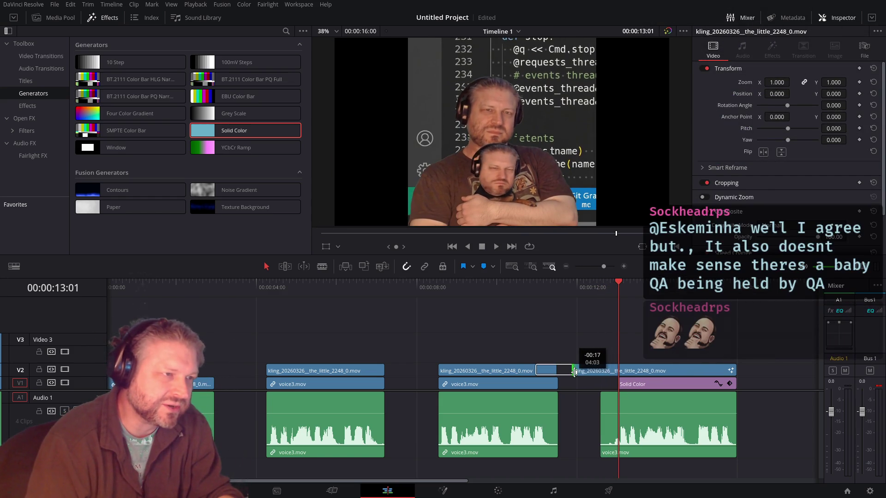
{"action": "left_click_drag", "start_coordinate": [575, 373], "coordinate": [559, 372]}
Step: Move the middle clip group earlier and extend the last kling clip and Solid Color back together
{"action": "left_click", "coordinate": [503, 385]}
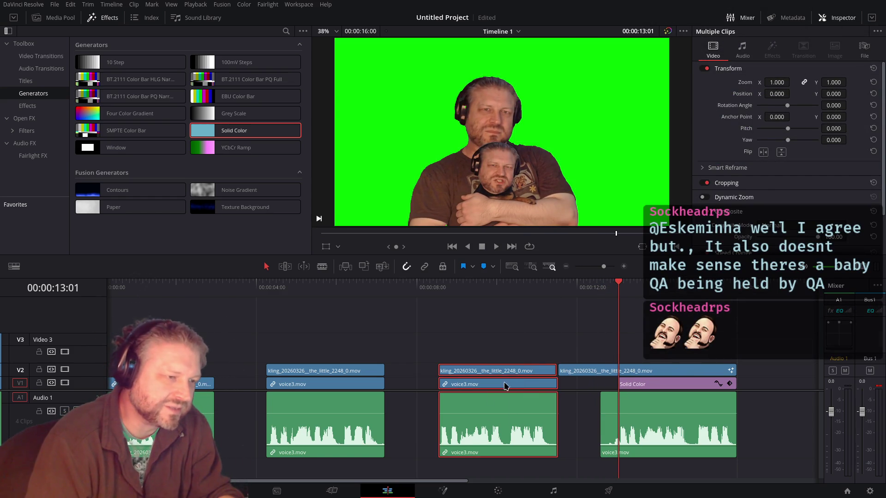
{"action": "left_click_drag", "start_coordinate": [503, 387], "coordinate": [466, 387]}
{"action": "mouse_move", "coordinate": [559, 371]}
{"action": "left_mouse_down"}
{"action": "mouse_move", "coordinate": [540, 371]}
{"action": "mouse_move", "coordinate": [560, 371]}
{"action": "left_mouse_up"}
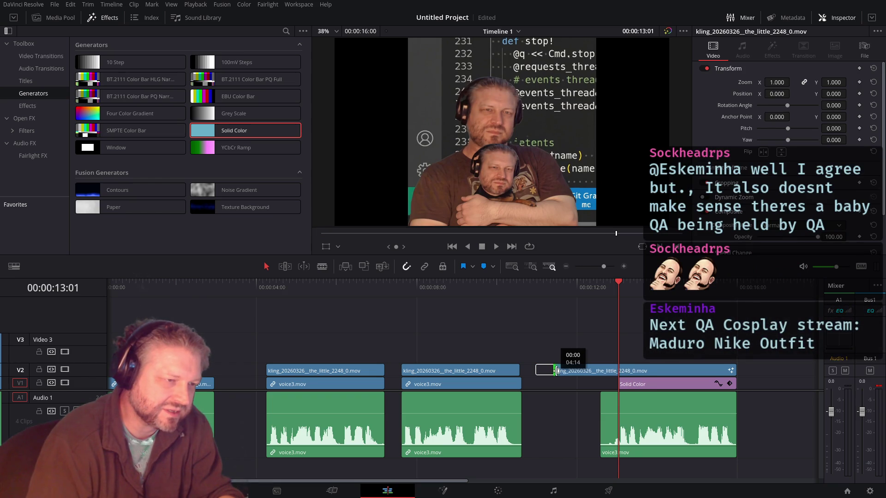
{"action": "mouse_move", "coordinate": [560, 371]}
{"action": "left_mouse_down"}
{"action": "mouse_move", "coordinate": [569, 374]}
{"action": "mouse_move", "coordinate": [556, 372]}
{"action": "left_mouse_up"}
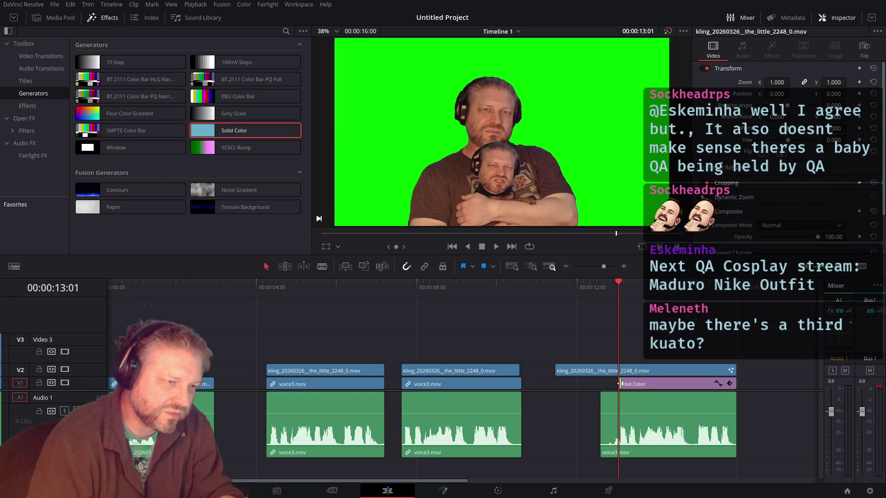
{"action": "left_click_drag", "start_coordinate": [624, 384], "coordinate": [555, 384]}
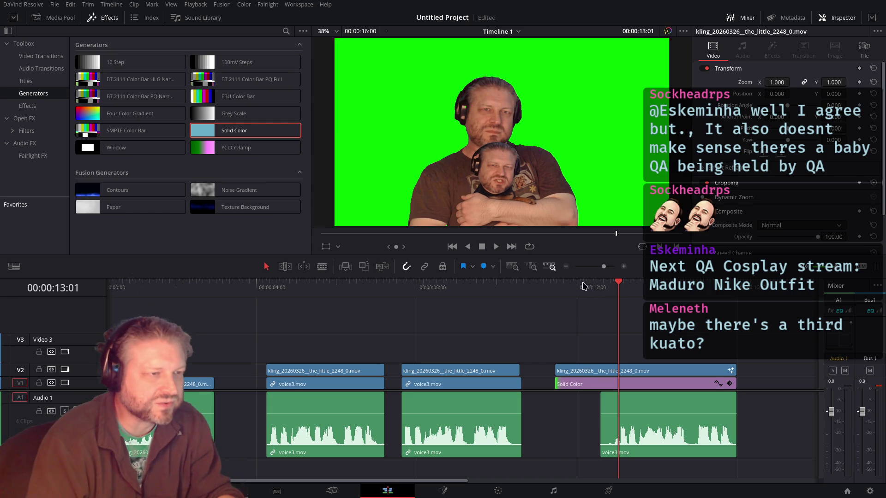
Step: Review the head turn from 11:11, delaying the last voice3 clip's start slightly
{"action": "left_click", "coordinate": [554, 288]}
{"action": "left_click_drag", "start_coordinate": [572, 288], "coordinate": [575, 287]}
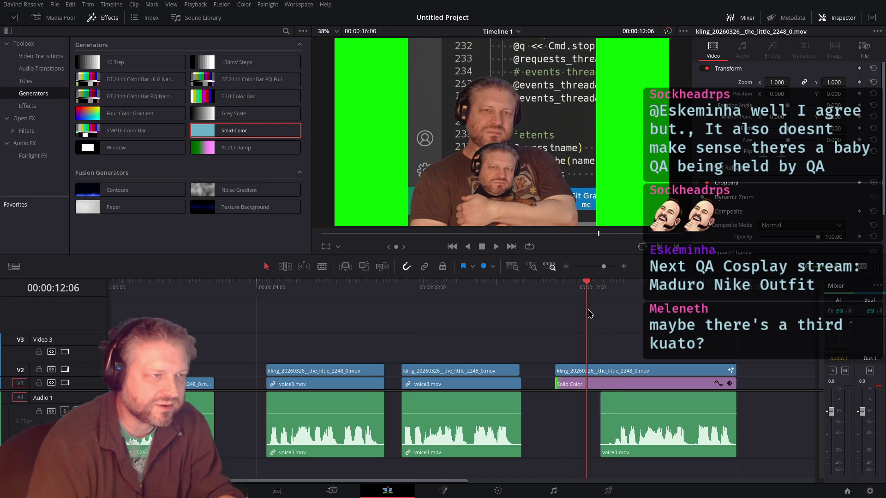
{"action": "left_click_drag", "start_coordinate": [579, 322], "coordinate": [593, 326]}
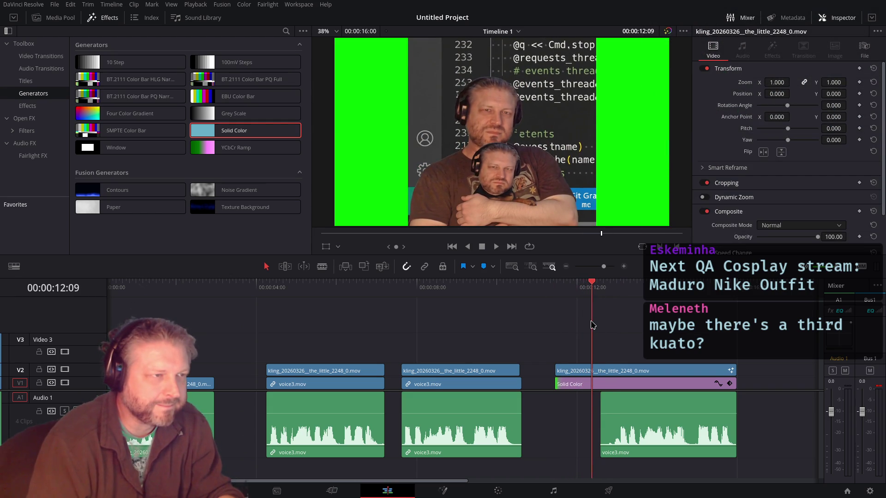
{"action": "key", "text": "space"}
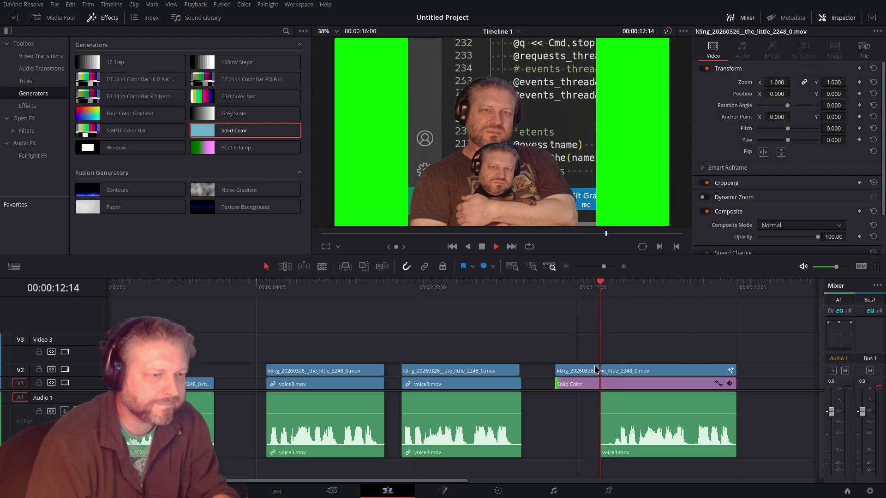
{"action": "left_click", "coordinate": [558, 301]}
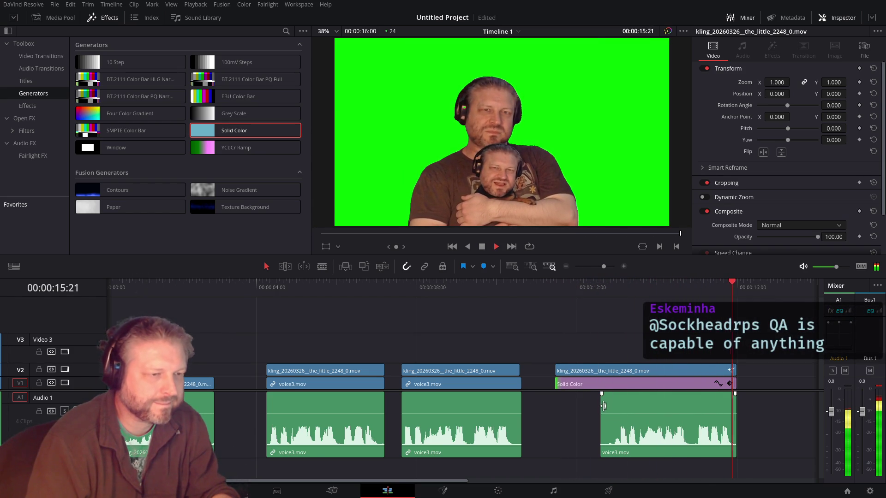
{"action": "left_click_drag", "start_coordinate": [605, 407], "coordinate": [617, 407]}
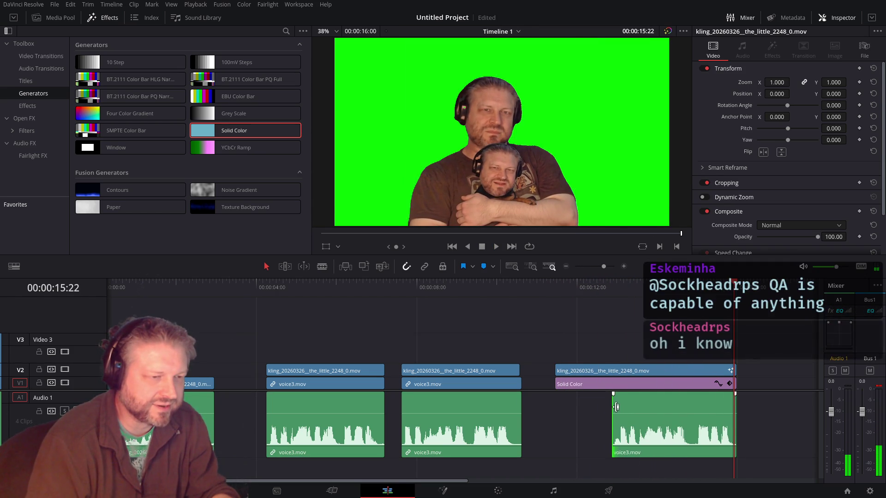
{"action": "left_click", "coordinate": [605, 291]}
{"action": "key", "text": "space"}
{"action": "left_click", "coordinate": [543, 295]}
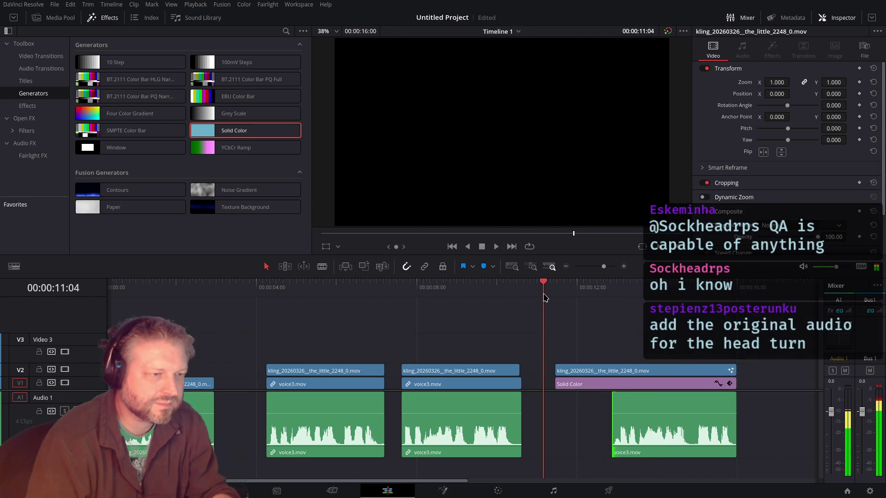
{"action": "key", "text": "space"}
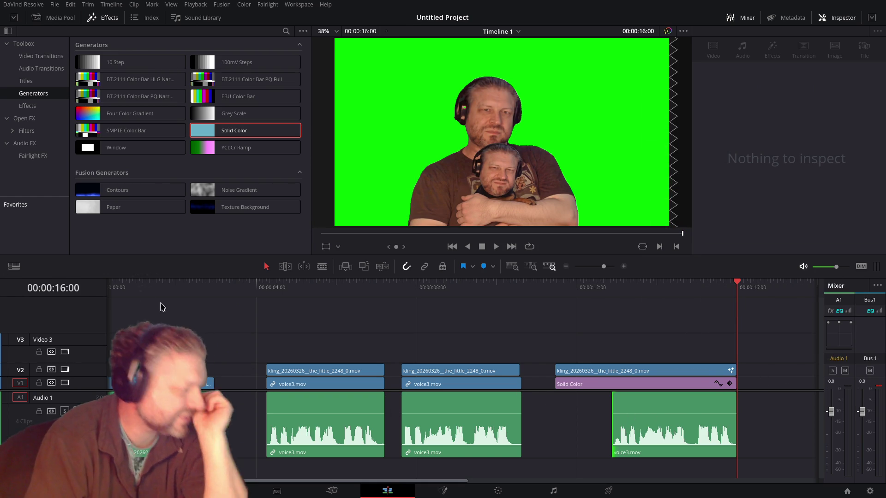
Step: Extend the end of the first clip and play the timeline from the start
{"action": "scroll", "coordinate": [189, 316], "scroll_direction": "left", "scroll_amount": 1}
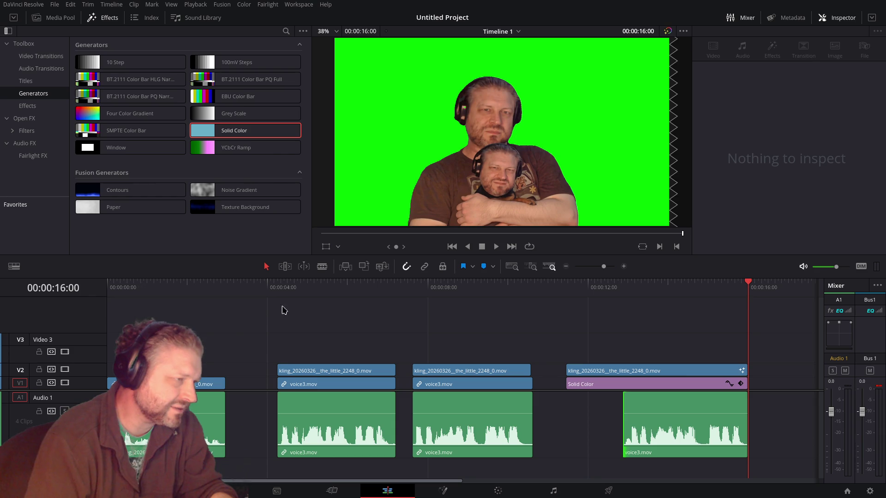
{"action": "scroll", "coordinate": [206, 360], "scroll_direction": "up", "scroll_amount": 1}
{"action": "left_click_drag", "start_coordinate": [225, 390], "coordinate": [278, 390]}
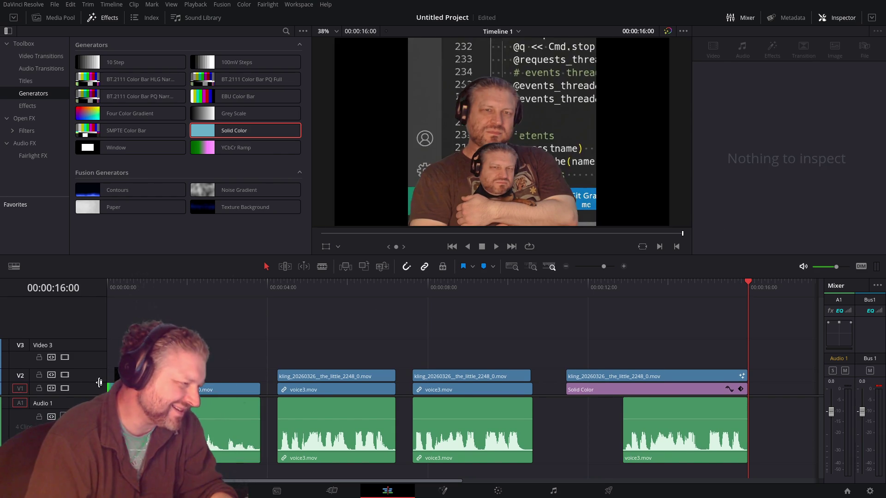
{"action": "left_click", "coordinate": [231, 380]}
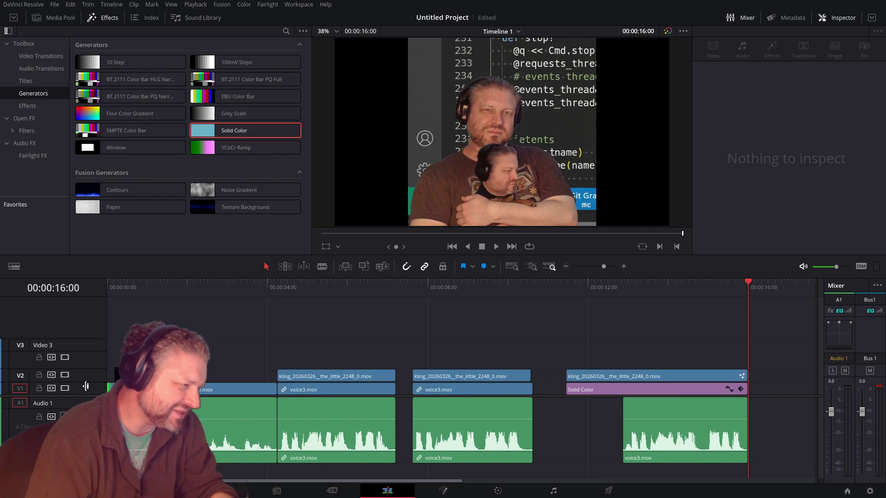
{"action": "left_click", "coordinate": [113, 277]}
{"action": "key", "text": "space"}
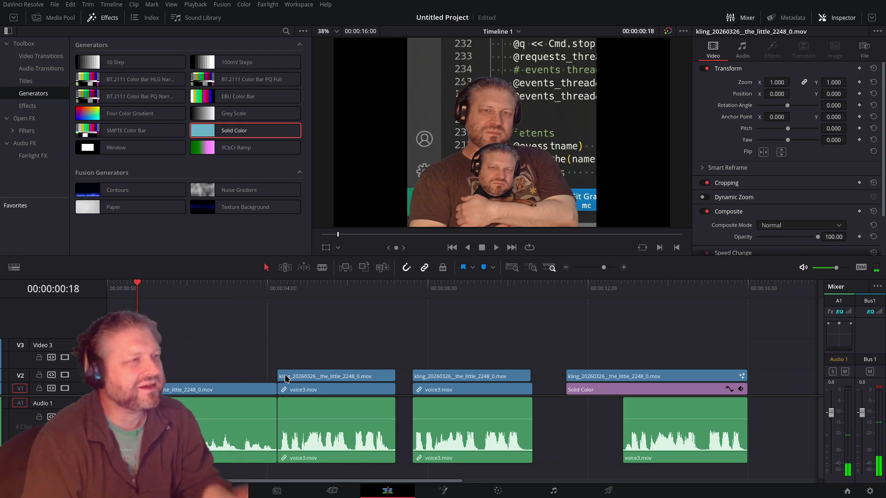
Step: Shift the second and third clip groups slightly later and review from the start
{"action": "mouse_move", "coordinate": [506, 358]}
{"action": "left_mouse_down"}
{"action": "mouse_move", "coordinate": [344, 416]}
{"action": "mouse_move", "coordinate": [366, 408]}
{"action": "left_mouse_up"}
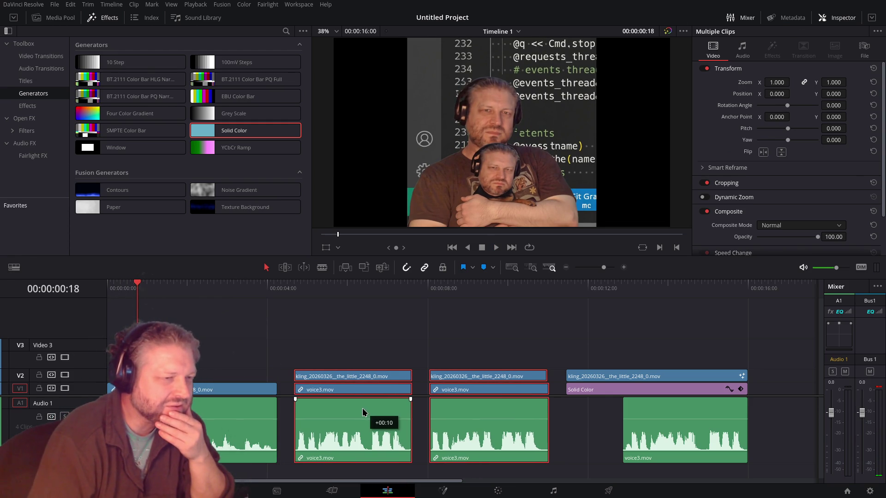
{"action": "left_click", "coordinate": [202, 391]}
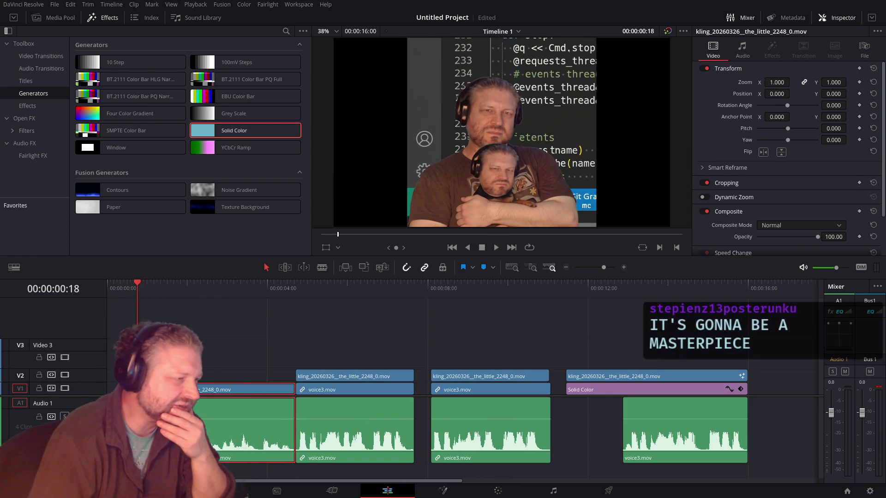
{"action": "left_click", "coordinate": [116, 288]}
{"action": "key", "text": "space"}
{"action": "key", "text": "space"}
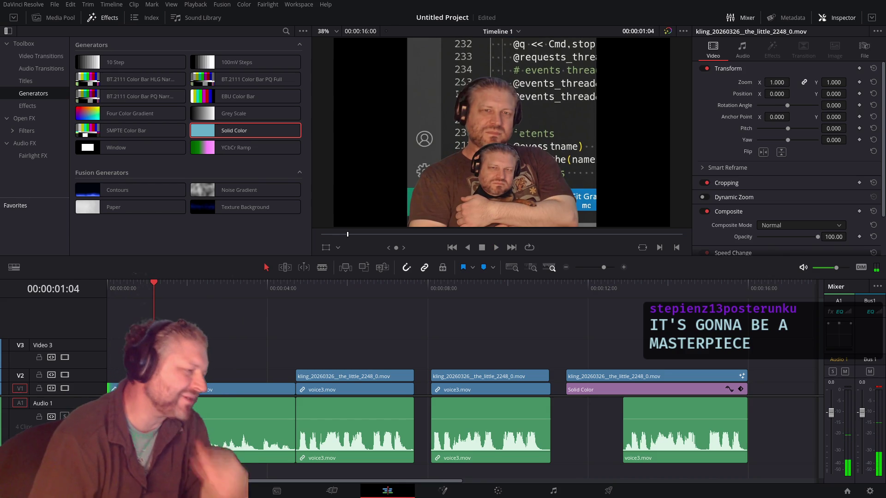
{"action": "key", "text": "space"}
{"action": "key", "text": "b"}
{"action": "key", "text": "space"}
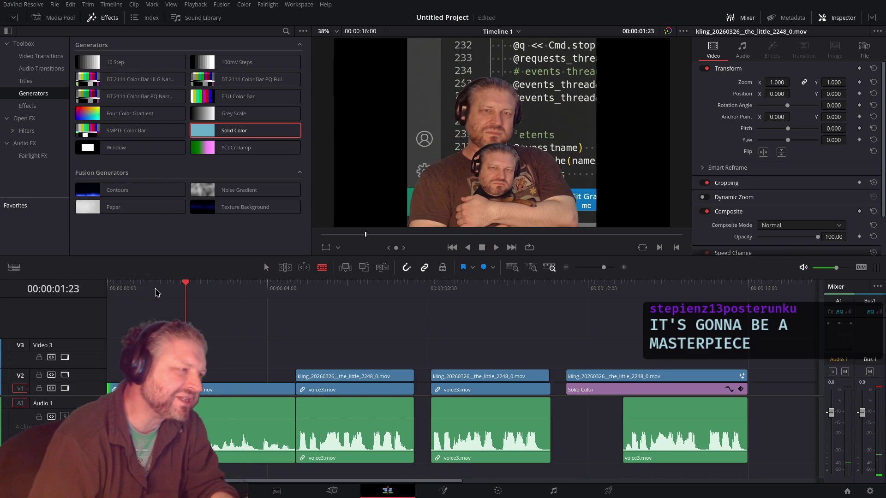
Step: Raise the first audio clip's volume, replay the section, and save the project
{"action": "left_click", "coordinate": [152, 288]}
{"action": "key", "text": "space"}
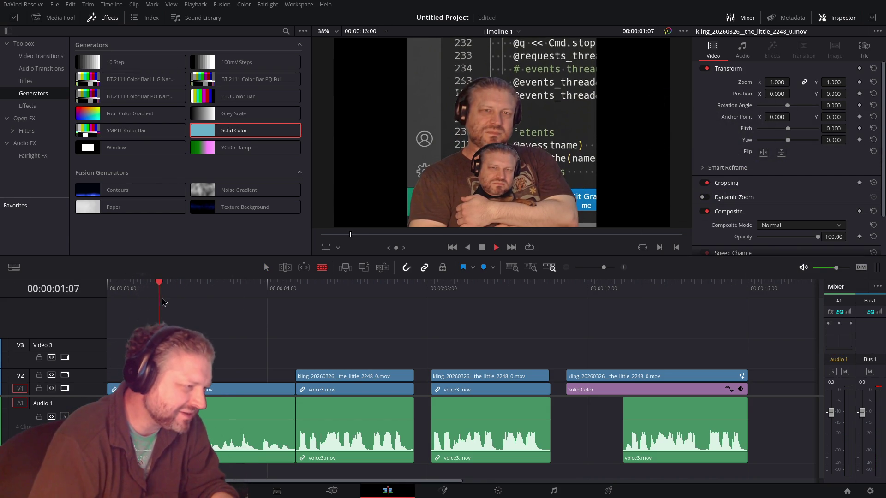
{"action": "key", "text": "space"}
{"action": "key", "text": "a"}
{"action": "left_click_drag", "start_coordinate": [294, 419], "coordinate": [293, 399]}
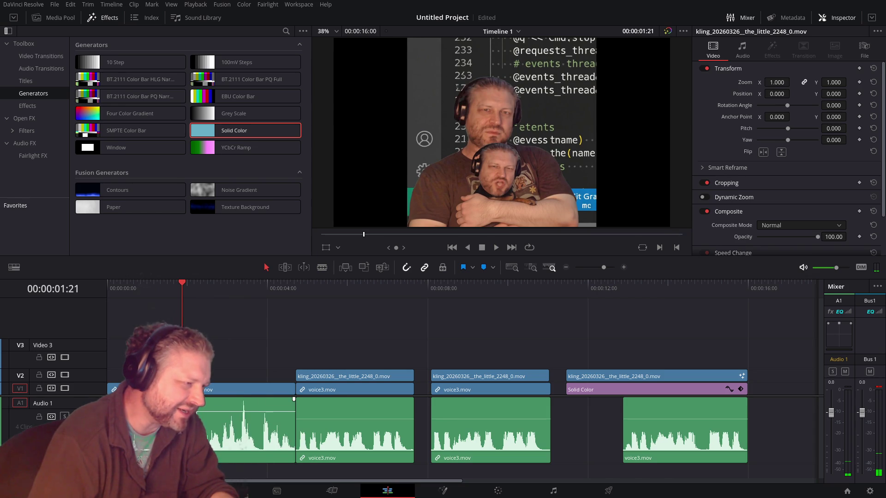
{"action": "left_click", "coordinate": [147, 291]}
{"action": "key", "text": "space"}
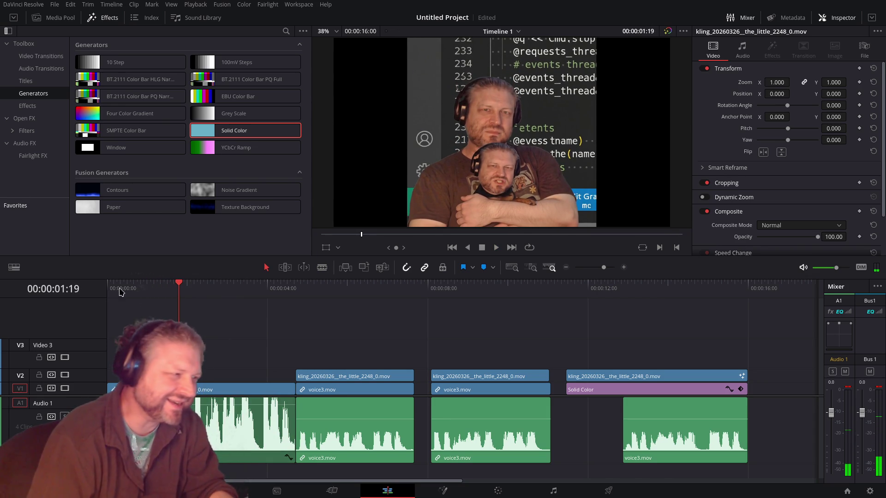
{"action": "left_click", "coordinate": [143, 292]}
{"action": "key", "text": "space"}
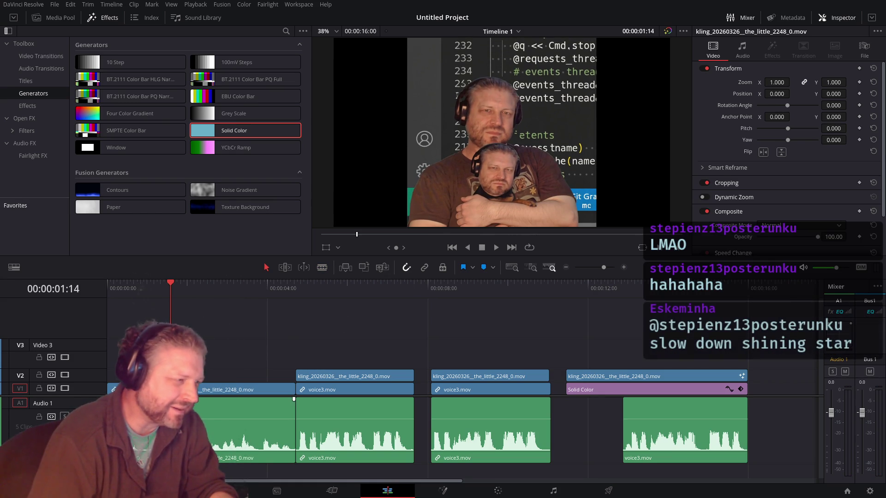
Step: Move the short original kling audio clip onto A1 under the final Solid Color shot and play it back
{"action": "left_click_drag", "start_coordinate": [126, 448], "coordinate": [582, 445]}
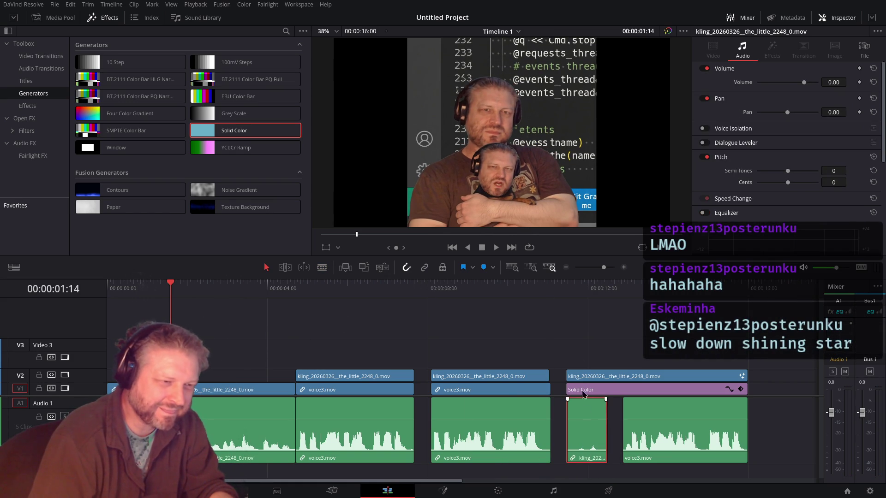
{"action": "left_click", "coordinate": [563, 303]}
{"action": "key", "text": "space"}
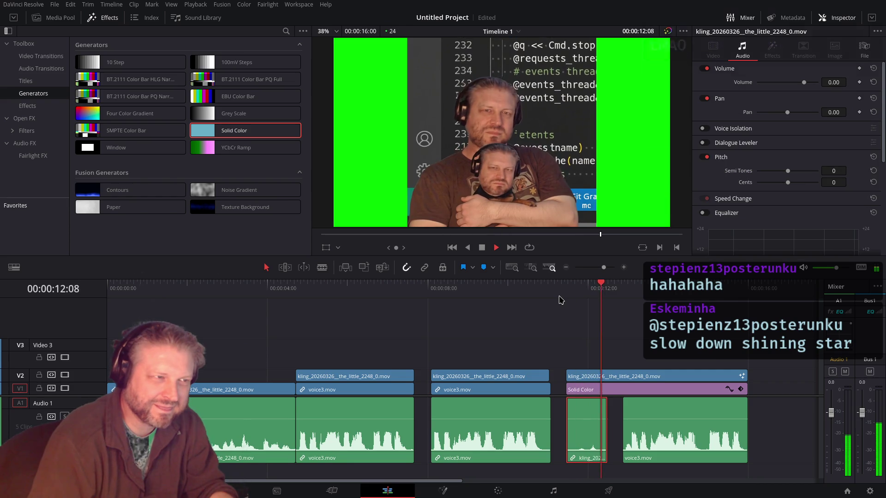
{"action": "key", "text": "space"}
Step: Shorten the end of the original audio clip and replay the section
{"action": "scroll", "coordinate": [612, 420], "scroll_direction": "up", "scroll_amount": 2}
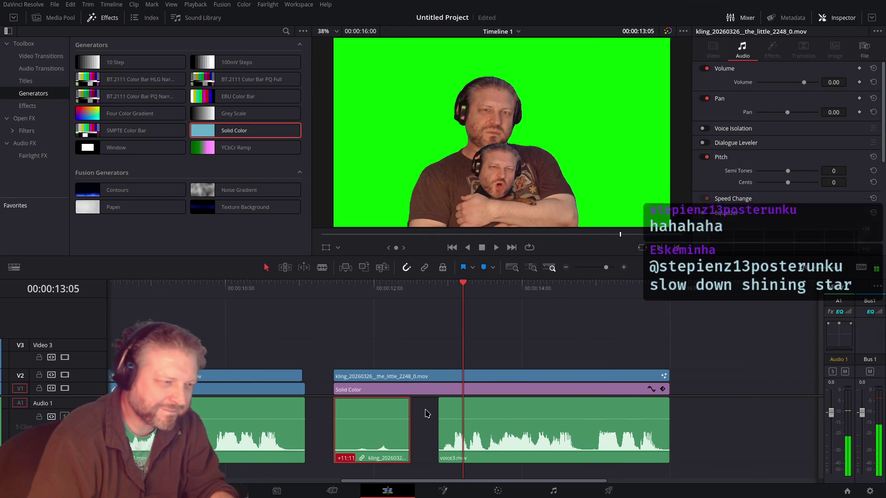
{"action": "left_click_drag", "start_coordinate": [410, 416], "coordinate": [392, 415]}
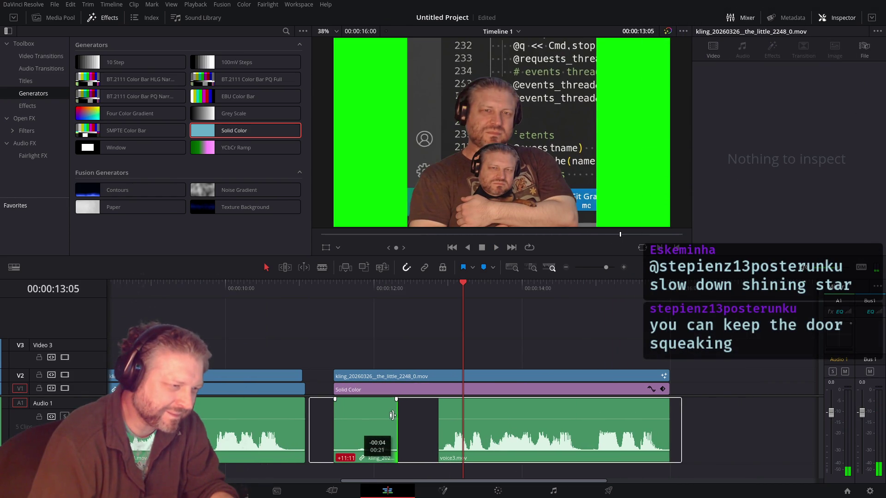
{"action": "left_click", "coordinate": [334, 303]}
{"action": "key", "text": "space"}
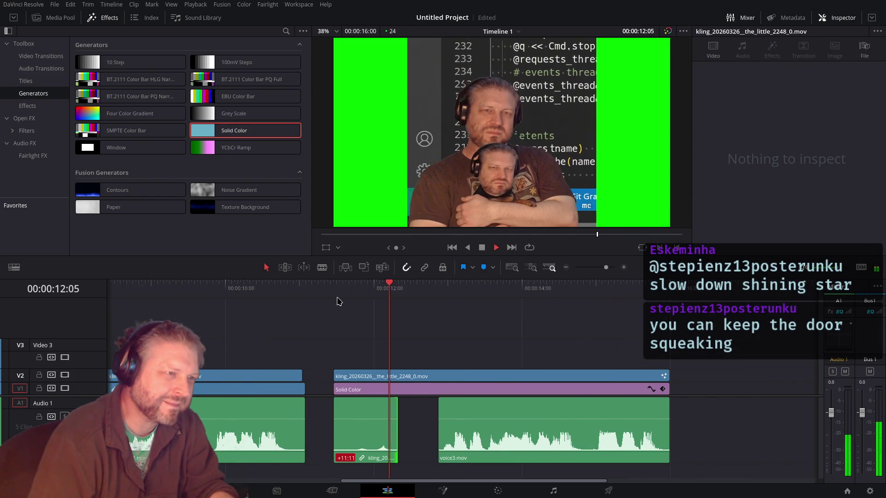
{"action": "key", "text": "space"}
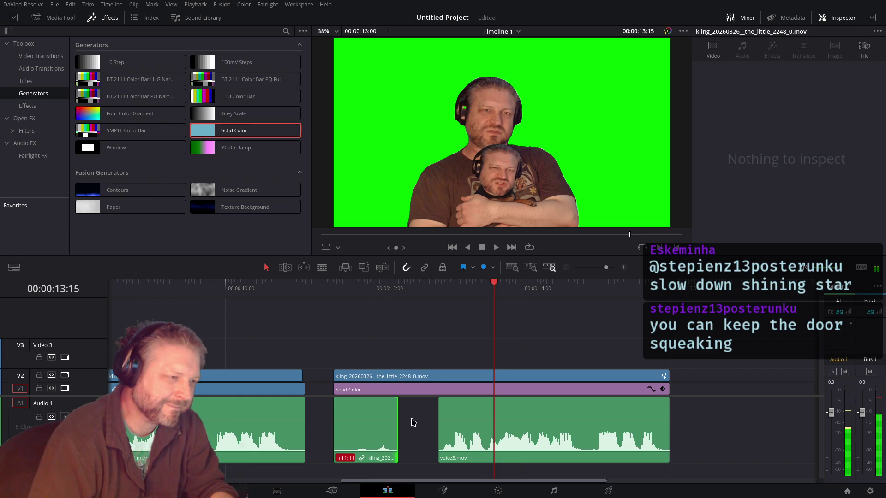
Step: Extend the original audio to meet voice3.mov, check the join, and save the project
{"action": "left_click_drag", "start_coordinate": [398, 407], "coordinate": [437, 408]}
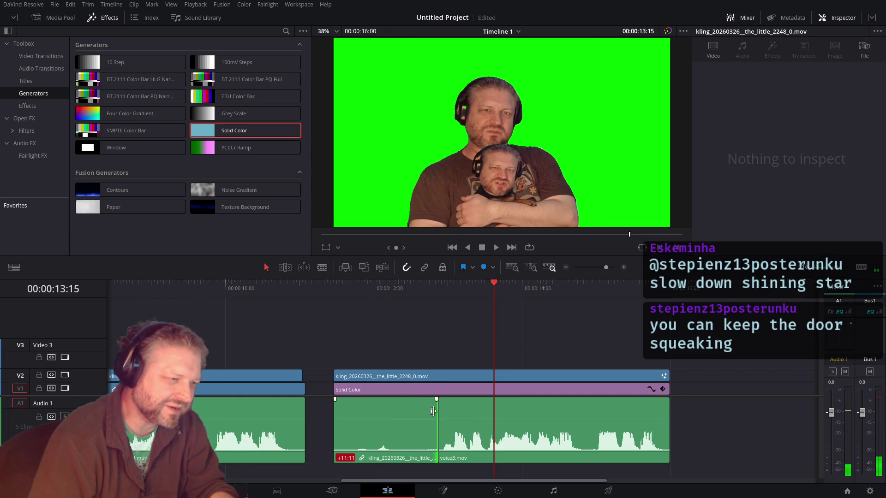
{"action": "left_click", "coordinate": [336, 298]}
{"action": "key", "text": "space"}
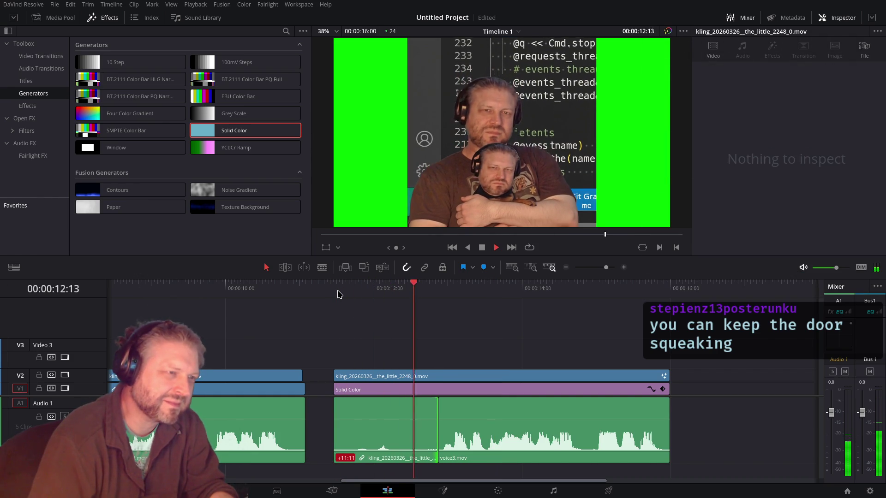
{"action": "key", "text": "space"}
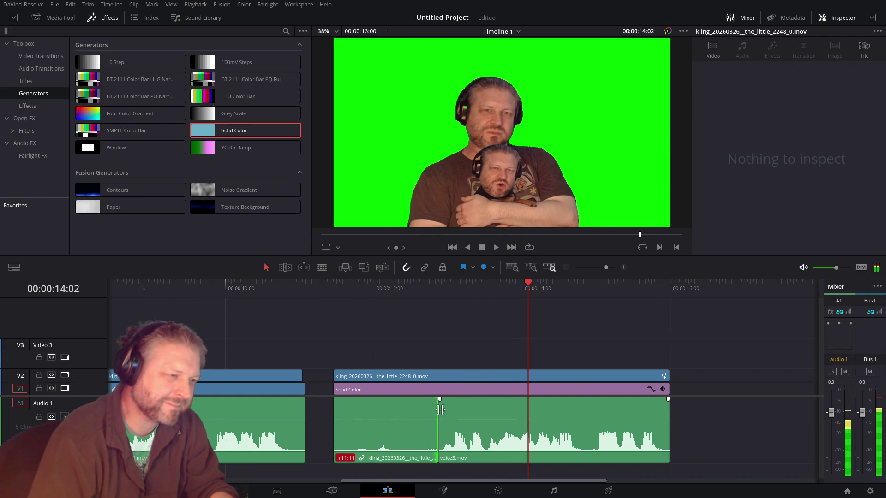
{"action": "key", "text": "ctrl+s"}
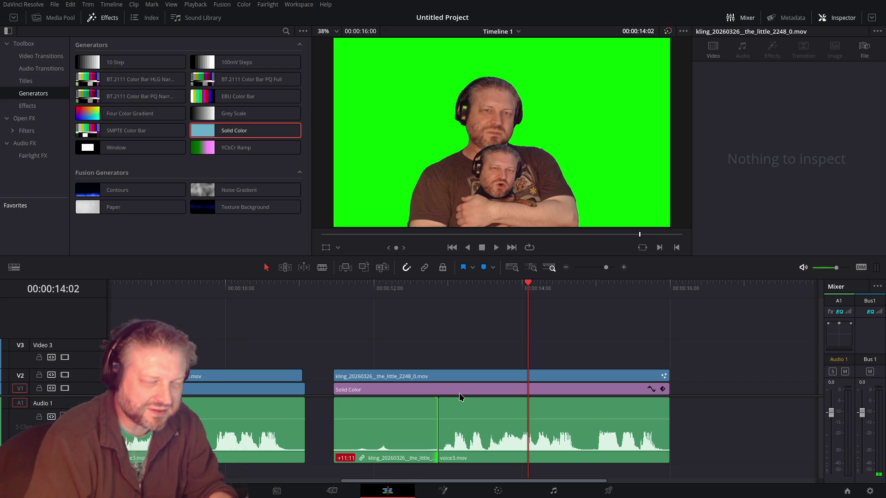
Step: Raise the original audio clip's volume, replay the join, and save
{"action": "left_click_drag", "start_coordinate": [399, 417], "coordinate": [398, 410]}
{"action": "left_click", "coordinate": [382, 298]}
{"action": "key", "text": "space"}
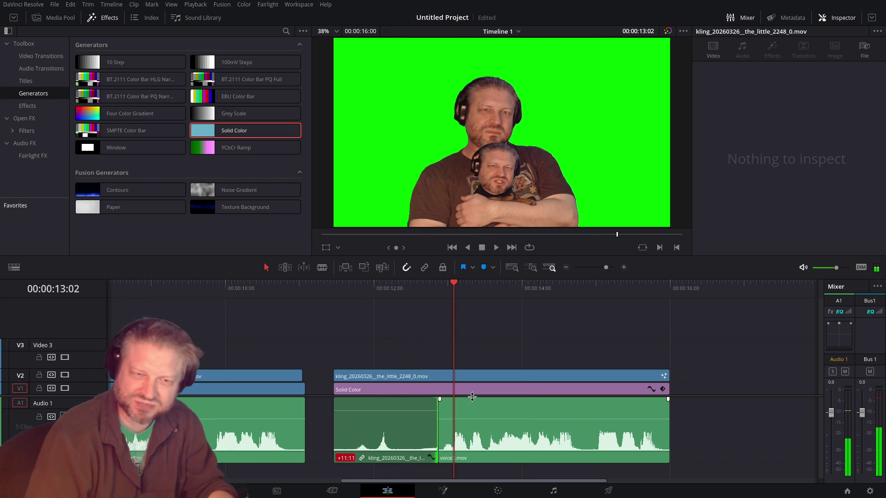
{"action": "key", "text": "ctrl+s"}
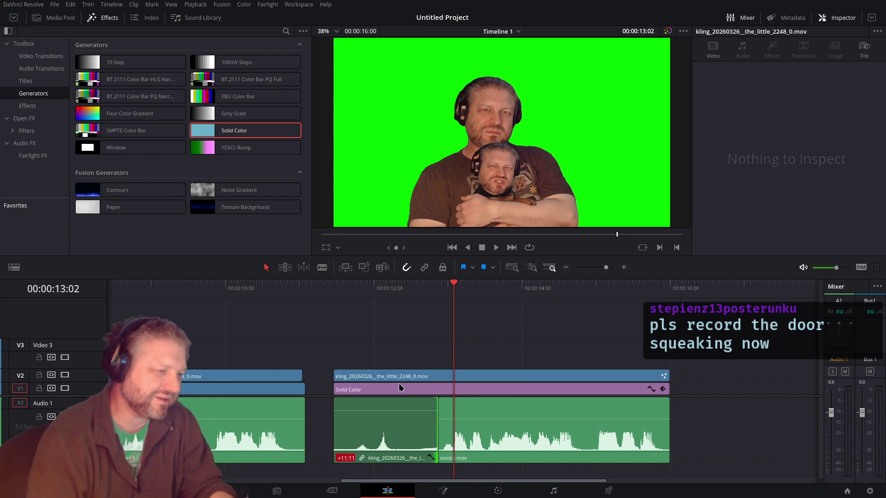
Step: Shift the audio edit point one frame later and add a 12-frame Cross Fade across it
{"action": "scroll", "coordinate": [446, 357], "scroll_direction": "up", "scroll_amount": 2}
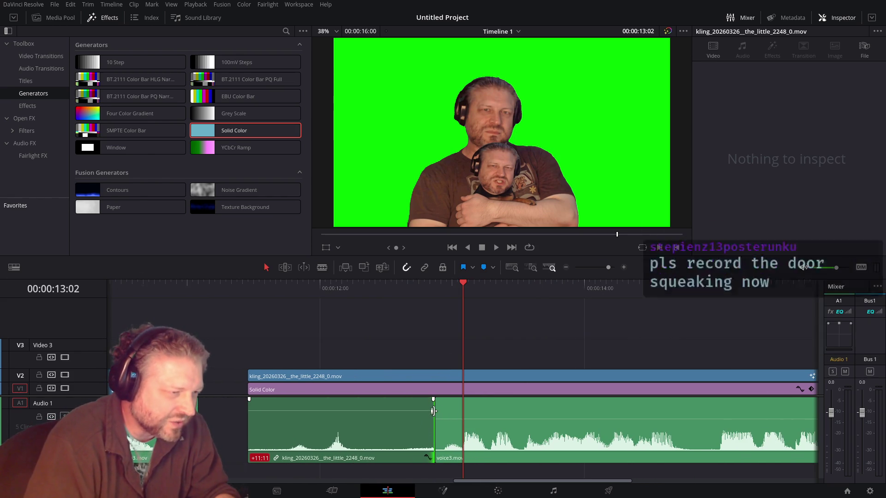
{"action": "left_click_drag", "start_coordinate": [436, 408], "coordinate": [446, 412]}
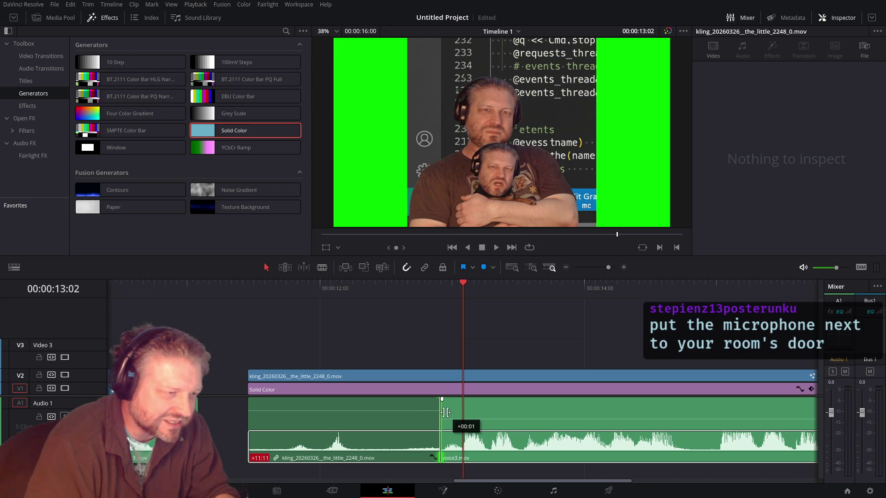
{"action": "right_click", "coordinate": [440, 409]}
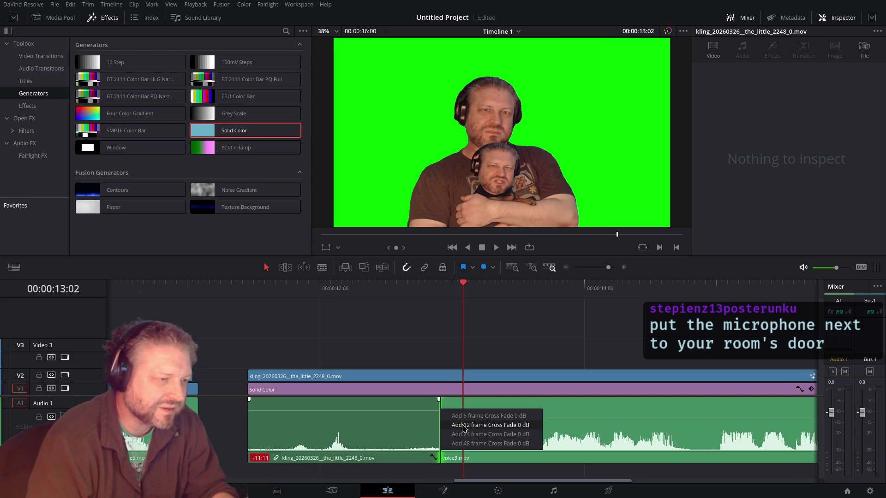
{"action": "left_click", "coordinate": [462, 414]}
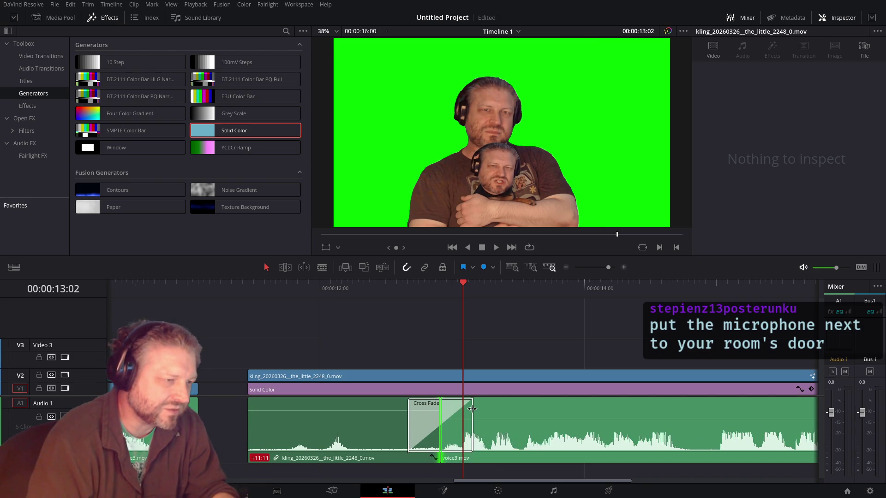